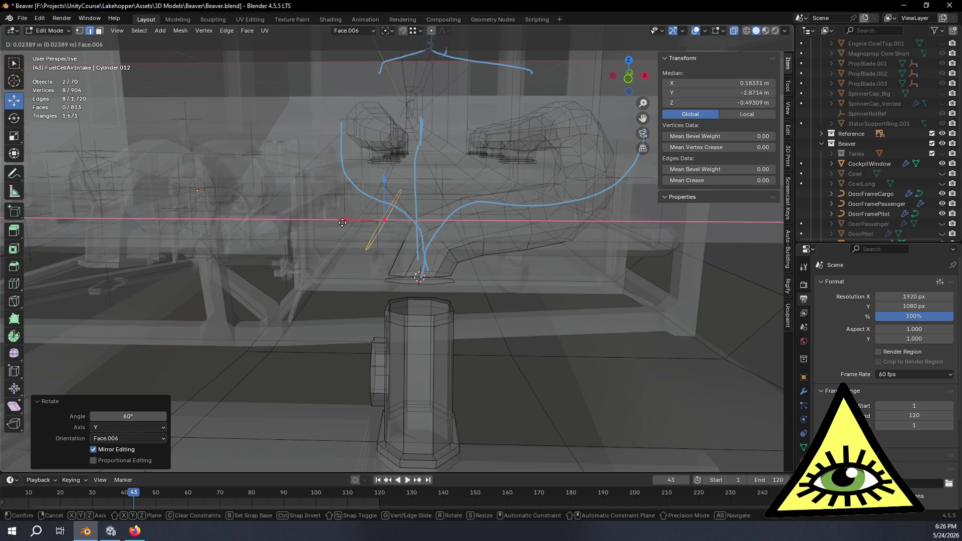
Confirm the small X move of the intake ring and add the second edge loop to the selection.
click(343, 222)
mouse_move(464, 254)
middle_down()
mouse_move(614, 281)
mouse_move(531, 302)
mouse_move(492, 280)
middle_up()
alt+shift+click(475, 288)
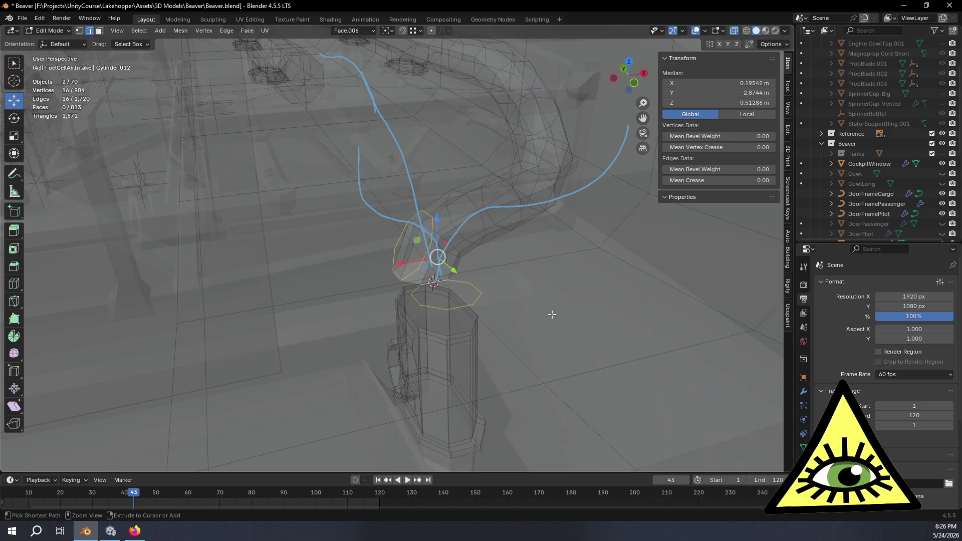
Bridge the two edge loops into a pipe section with 1 cut.
key(ctrl+e)
click(537, 277)
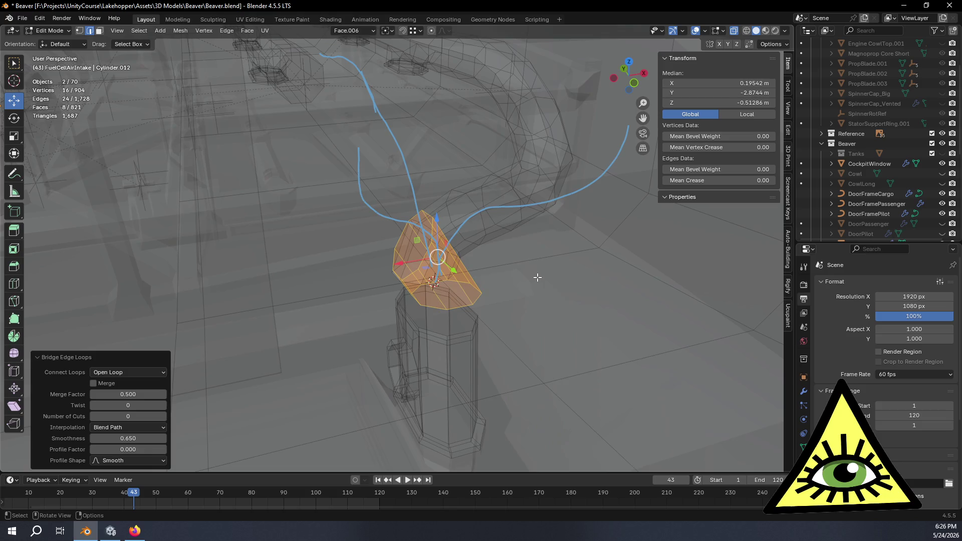
middle_drag(536, 277, 493, 289)
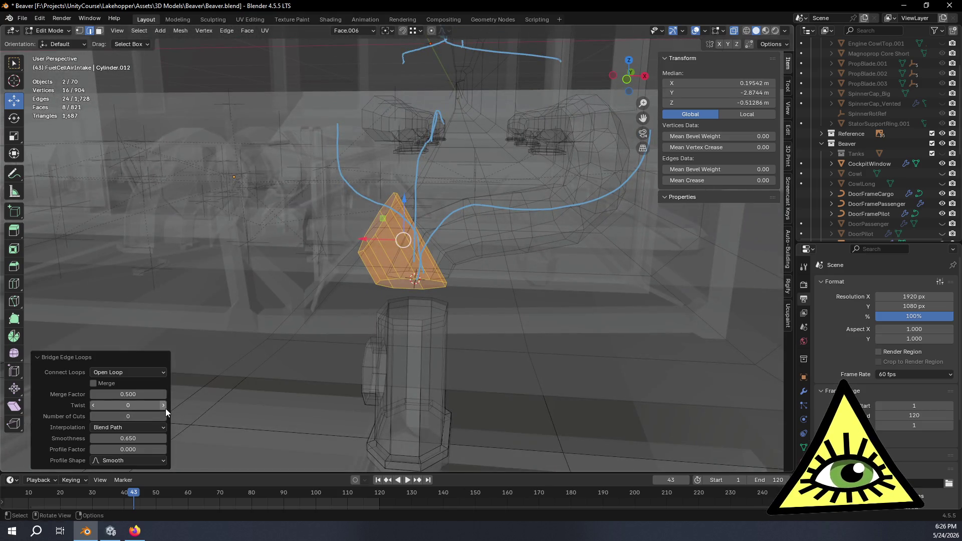
click(164, 416)
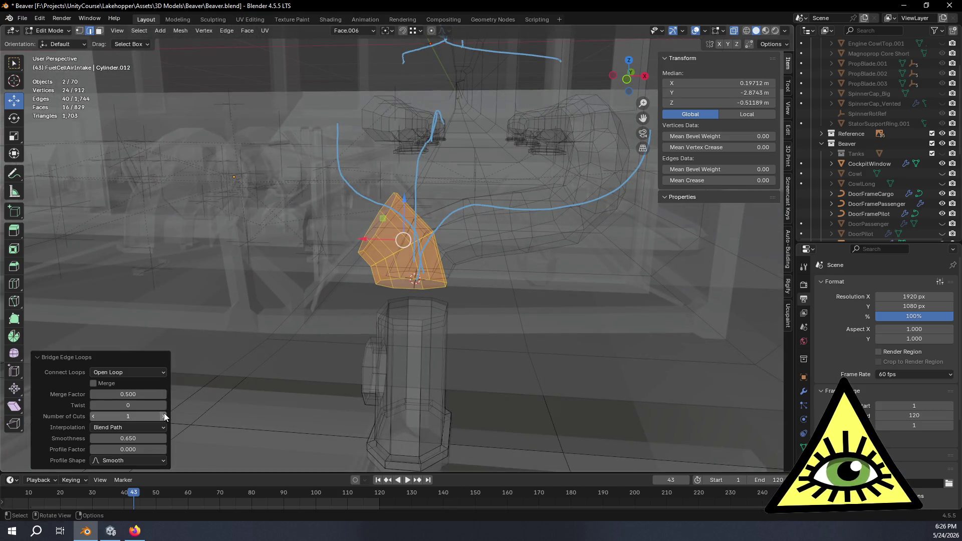
mouse_move(480, 380)
middle_down()
mouse_move(447, 333)
mouse_move(540, 359)
mouse_move(569, 393)
mouse_move(545, 365)
mouse_move(558, 360)
mouse_move(554, 350)
mouse_move(647, 329)
mouse_move(683, 344)
mouse_move(578, 350)
mouse_move(661, 305)
middle_up()
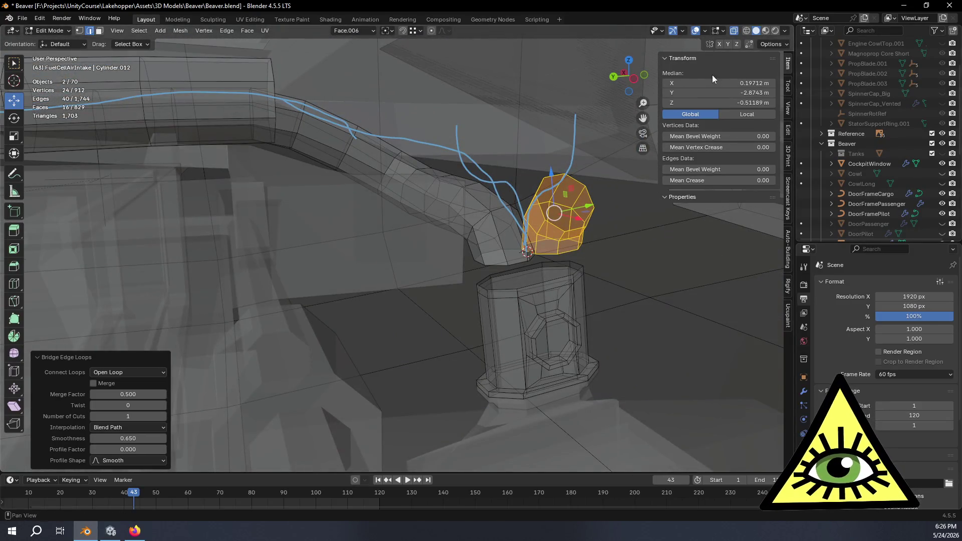
Select the open end loop of the left tube and view it in Left Orthographic.
click(635, 79)
mouse_move(373, 208)
middle_down()
mouse_move(483, 224)
mouse_move(489, 249)
mouse_move(468, 247)
mouse_move(471, 346)
middle_up()
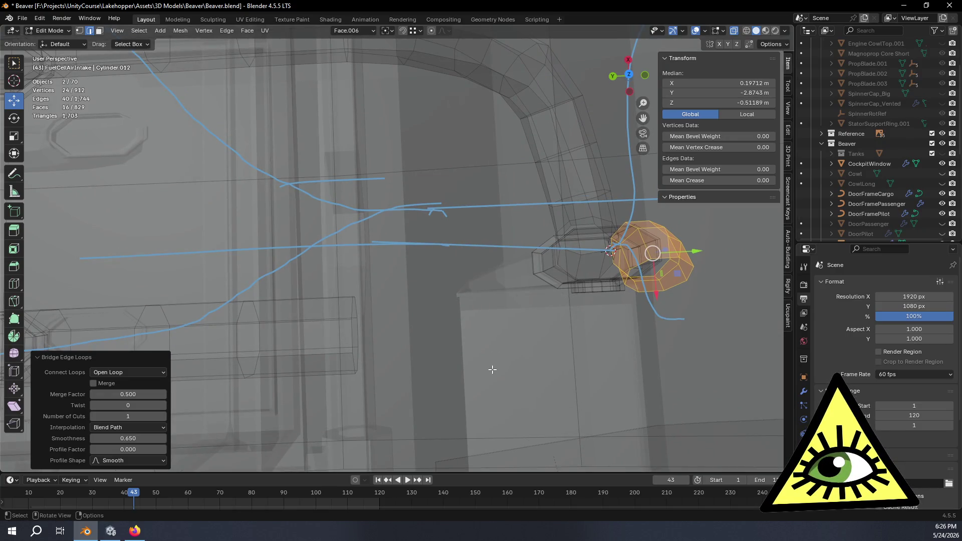
middle_drag(491, 369, 337, 210)
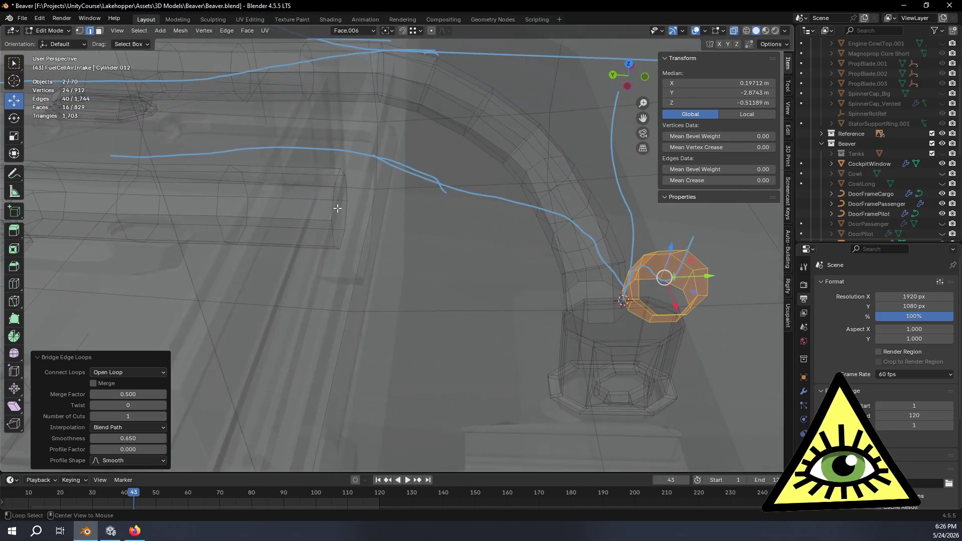
alt+click(346, 207)
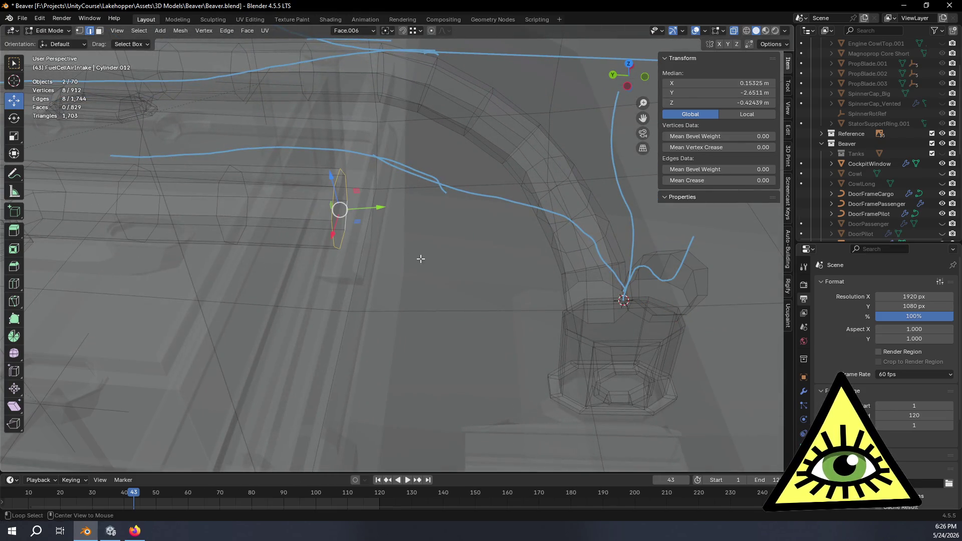
click(628, 86)
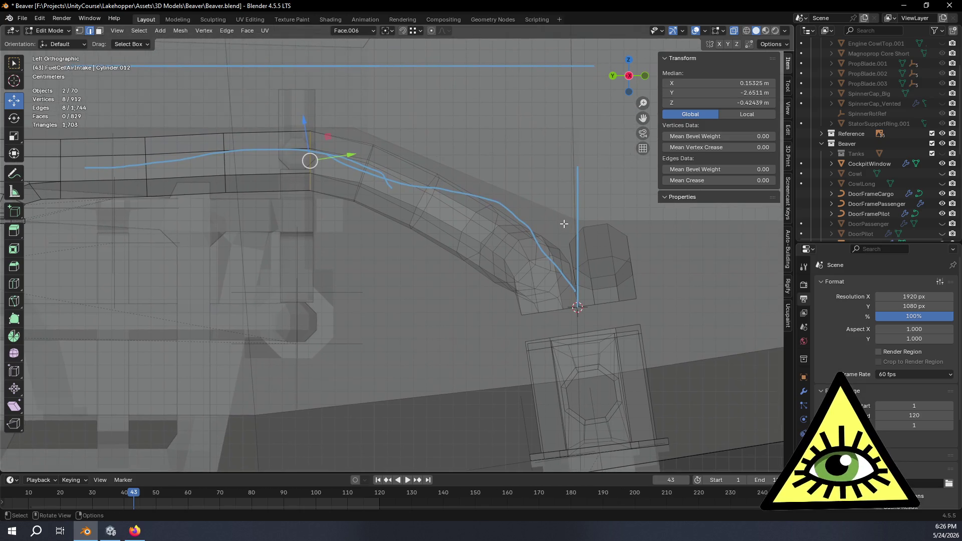
shift+middle_drag(469, 221, 507, 223)
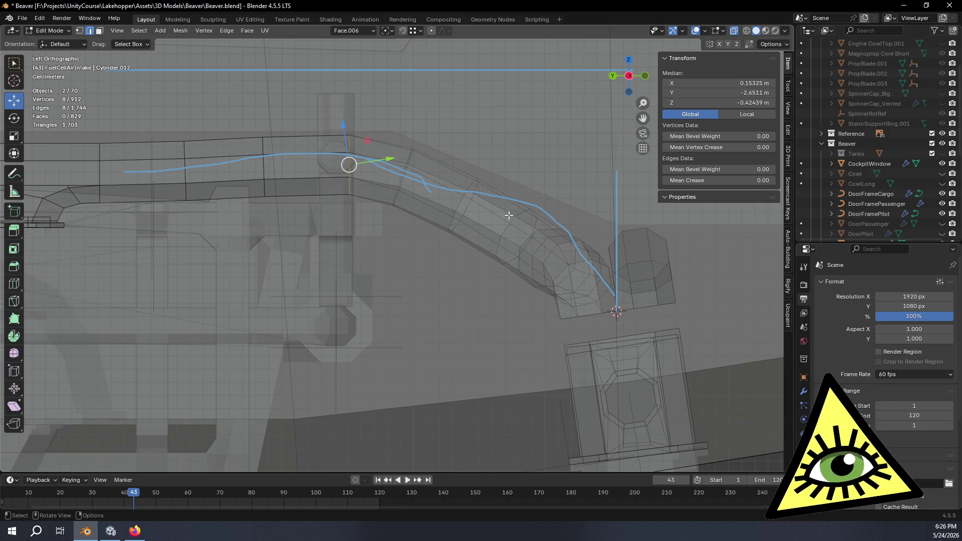
Set the transform orientation to Global.
click(353, 31)
click(362, 62)
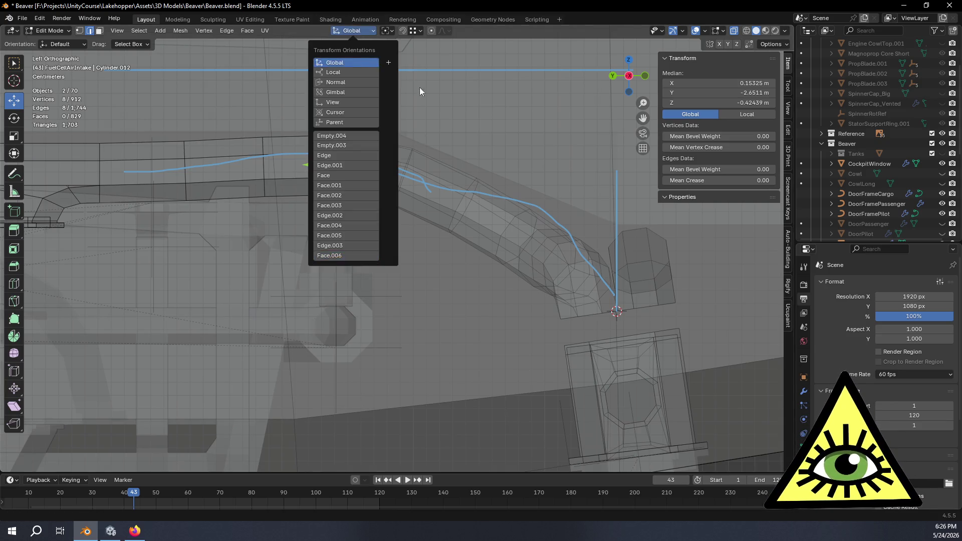
key(e)
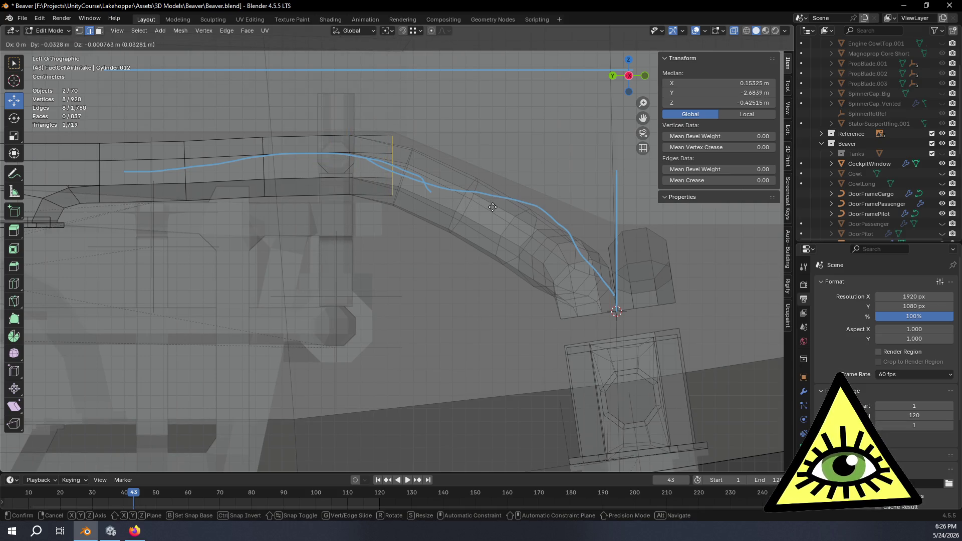
Extrude the end loop along the tube and tilt the new loop by 26.1°.
right_click(492, 206)
key(ctrl+z)
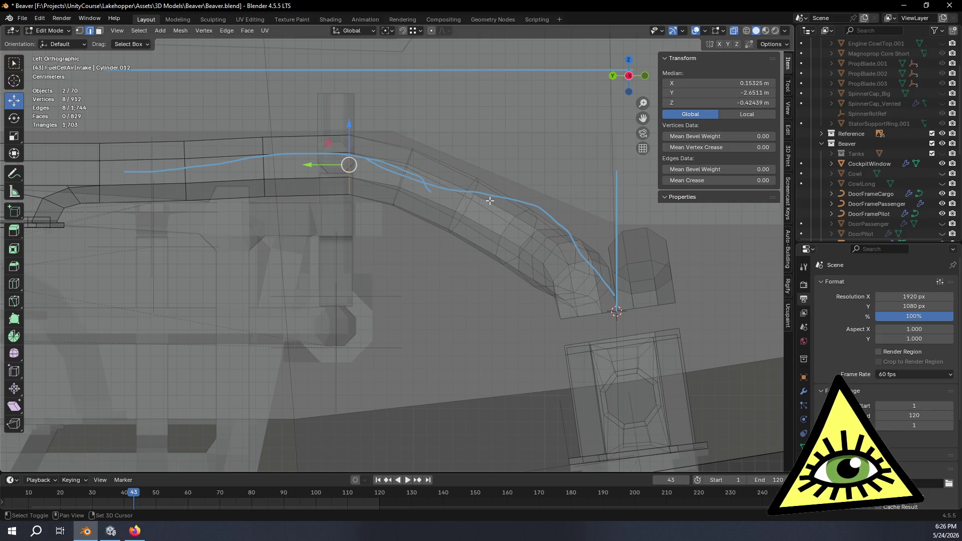
key(e)
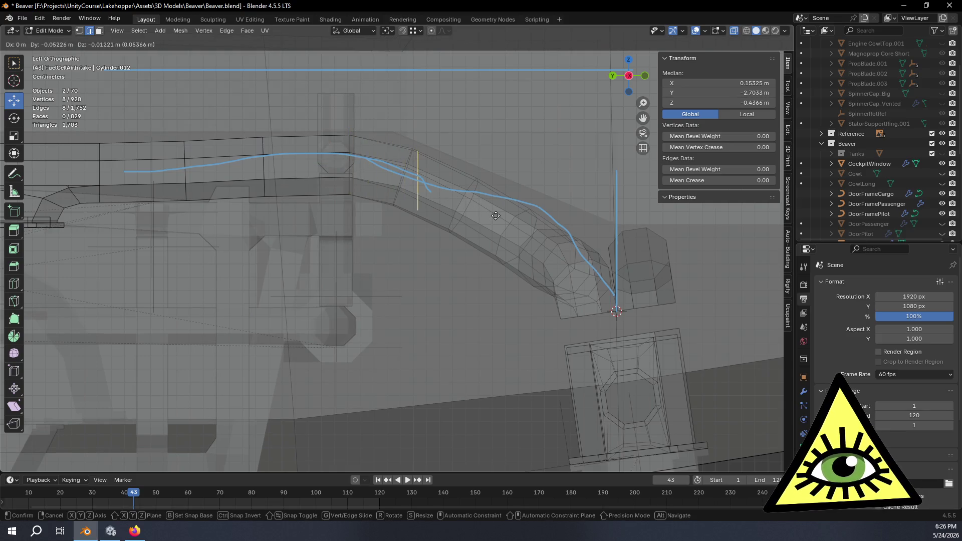
click(570, 244)
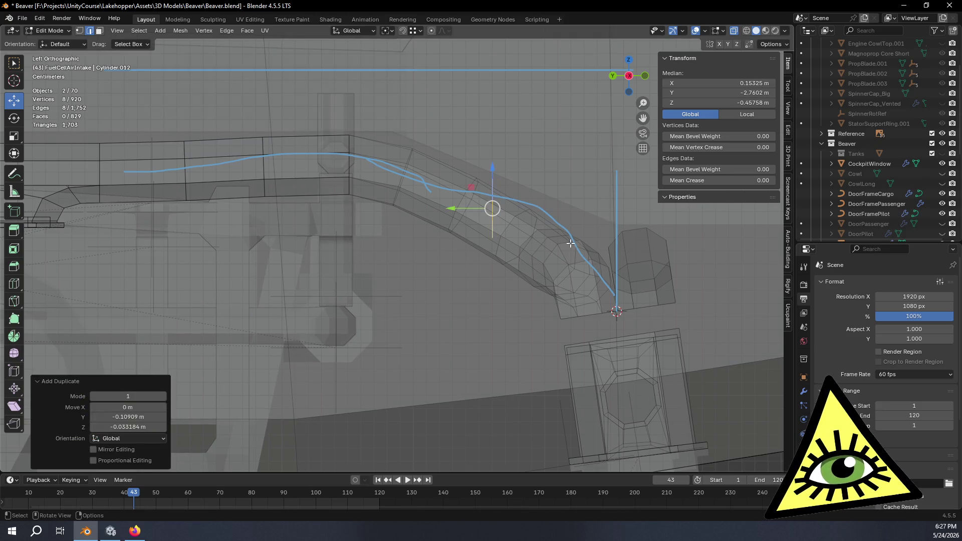
click(18, 124)
drag(522, 179, 542, 192)
middle_drag(542, 193, 353, 181)
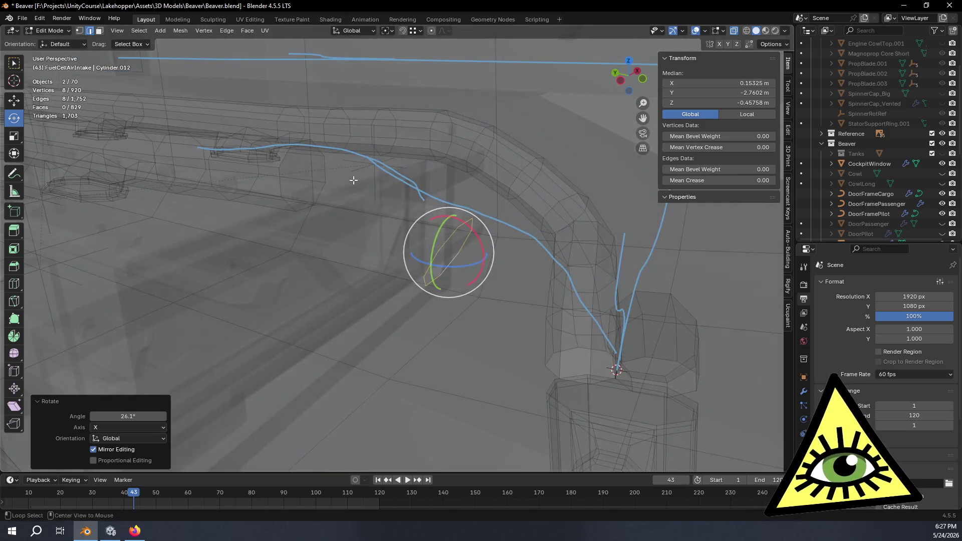
Bridge the new loop to the opposite loop with 2 cuts.
alt+shift+click(320, 163)
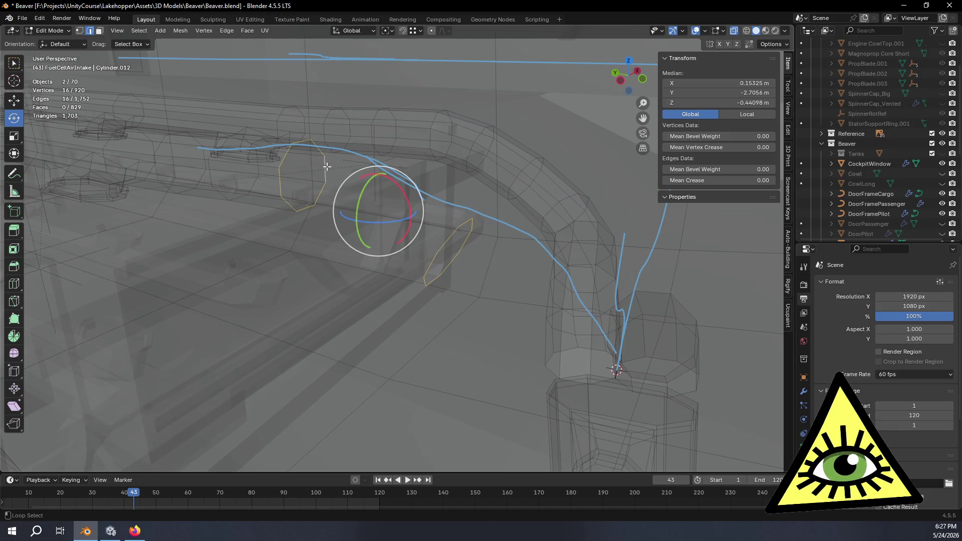
right_click(434, 229)
click(432, 227)
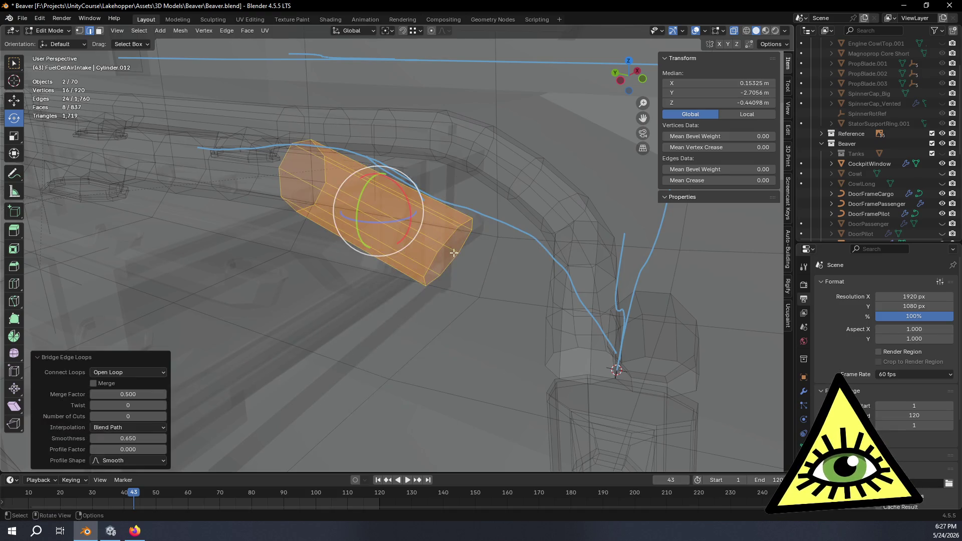
click(624, 81)
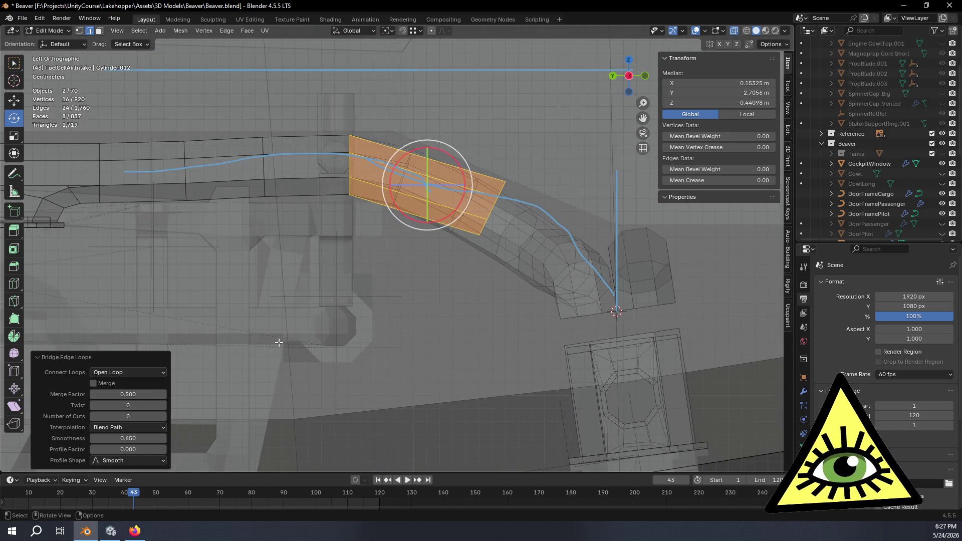
click(163, 414)
click(163, 414)
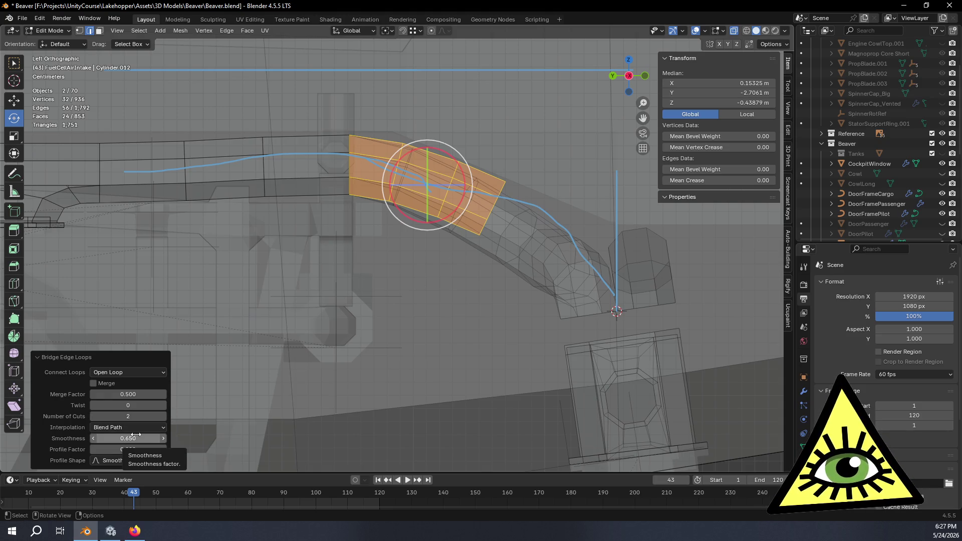
middle_drag(473, 326, 395, 345)
alt+click(395, 231)
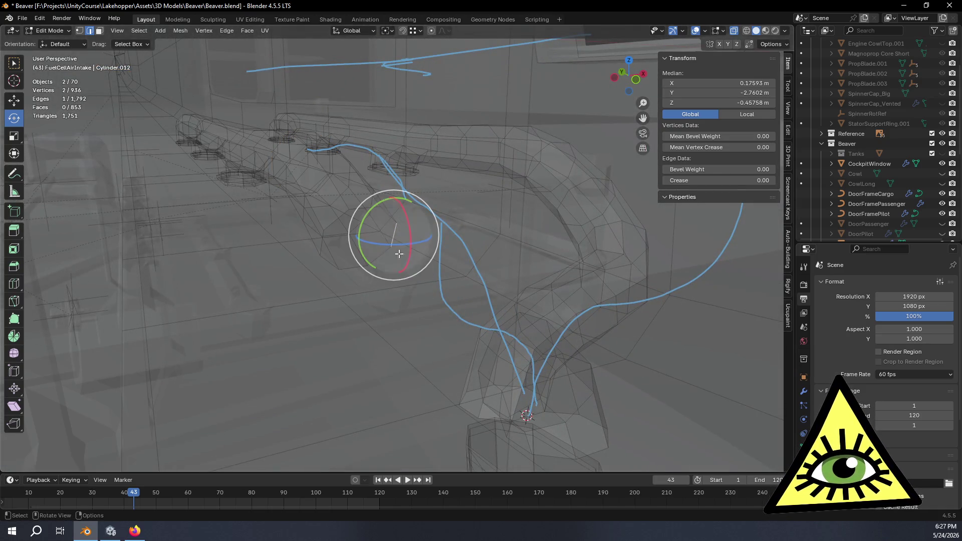
Select the two upper intake loops and bridge them with 3 cuts so the tube bends.
alt+click(397, 242)
middle_drag(467, 329, 406, 303)
alt+shift+click(325, 282)
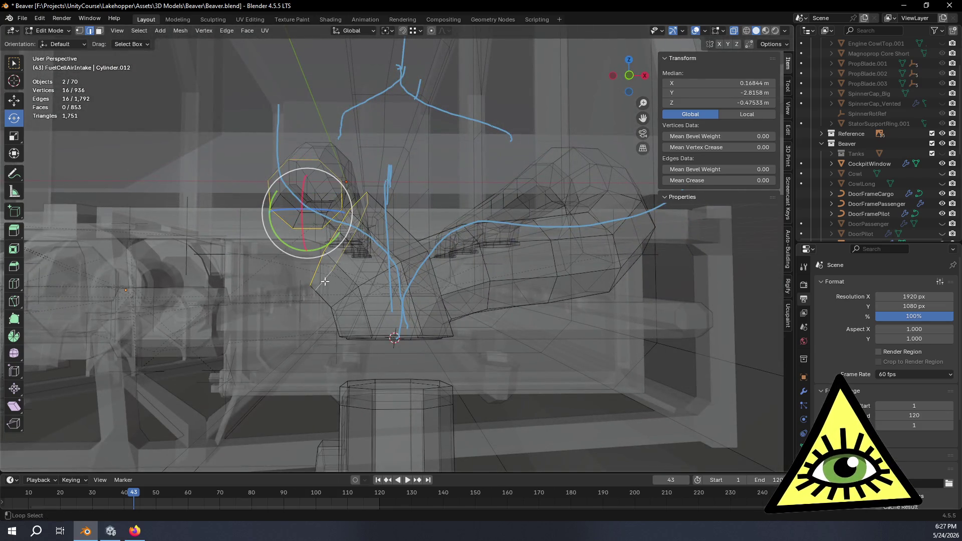
mouse_move(341, 288)
middle_down()
mouse_move(386, 302)
mouse_move(673, 319)
middle_up()
key(ctrl+e)
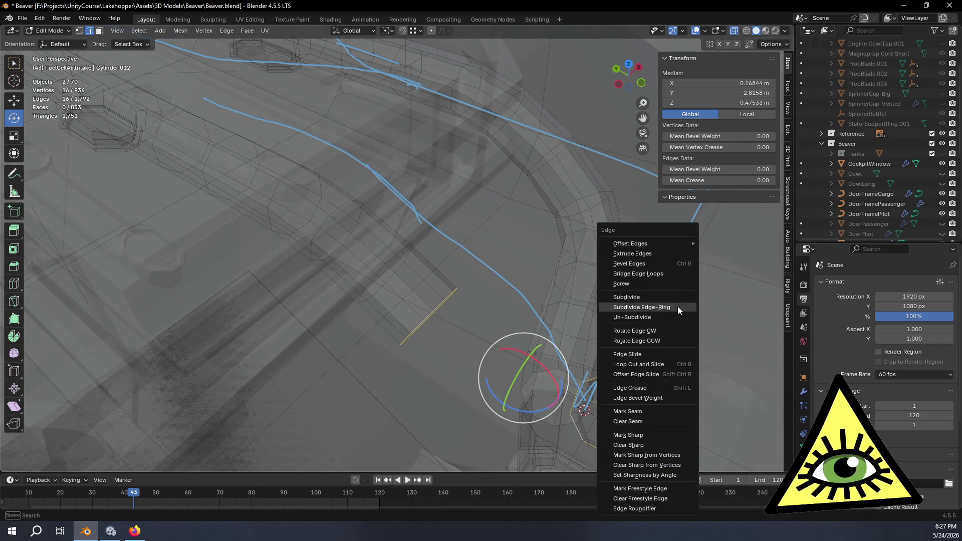
click(659, 271)
mouse_move(641, 300)
middle_down()
mouse_move(565, 290)
mouse_move(489, 299)
mouse_move(290, 389)
middle_up()
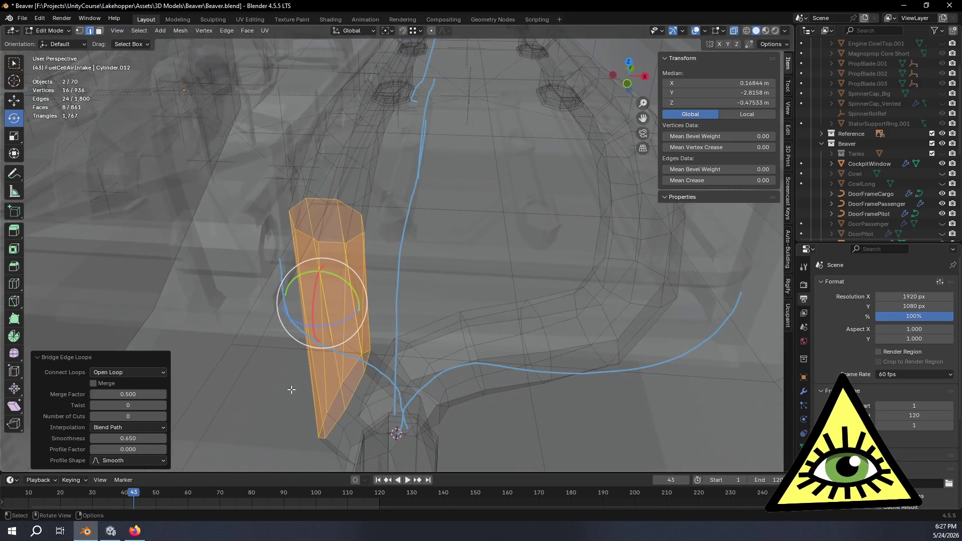
click(163, 416)
click(164, 415)
click(164, 415)
mouse_move(211, 386)
middle_down()
mouse_move(314, 337)
mouse_move(419, 248)
mouse_move(409, 281)
mouse_move(361, 317)
mouse_move(362, 359)
mouse_move(382, 283)
mouse_move(354, 290)
mouse_move(369, 278)
mouse_move(566, 210)
mouse_move(432, 229)
mouse_move(600, 232)
mouse_move(598, 275)
mouse_move(554, 328)
mouse_move(531, 300)
mouse_move(511, 303)
mouse_move(616, 204)
mouse_move(598, 192)
mouse_move(531, 290)
mouse_move(566, 270)
mouse_move(551, 301)
mouse_move(551, 291)
mouse_move(1, 232)
middle_up()
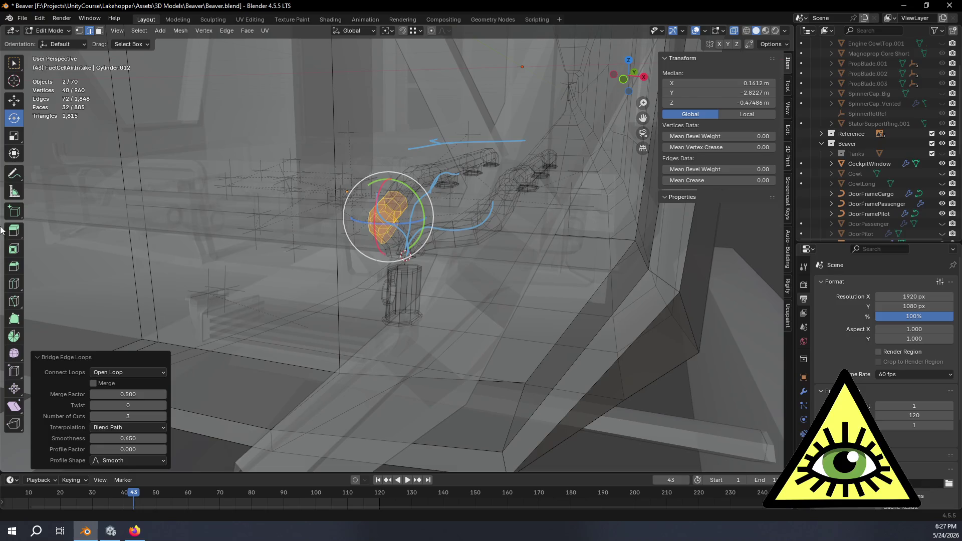
Turn on X-ray and set the bridge smoothness to 0.
mouse_move(299, 246)
middle_down()
mouse_move(353, 328)
mouse_move(323, 325)
mouse_move(301, 292)
mouse_move(313, 268)
mouse_move(240, 230)
mouse_move(381, 257)
mouse_move(364, 259)
mouse_move(502, 253)
mouse_move(469, 262)
middle_up()
key(alt+z)
drag(144, 434, 145, 434)
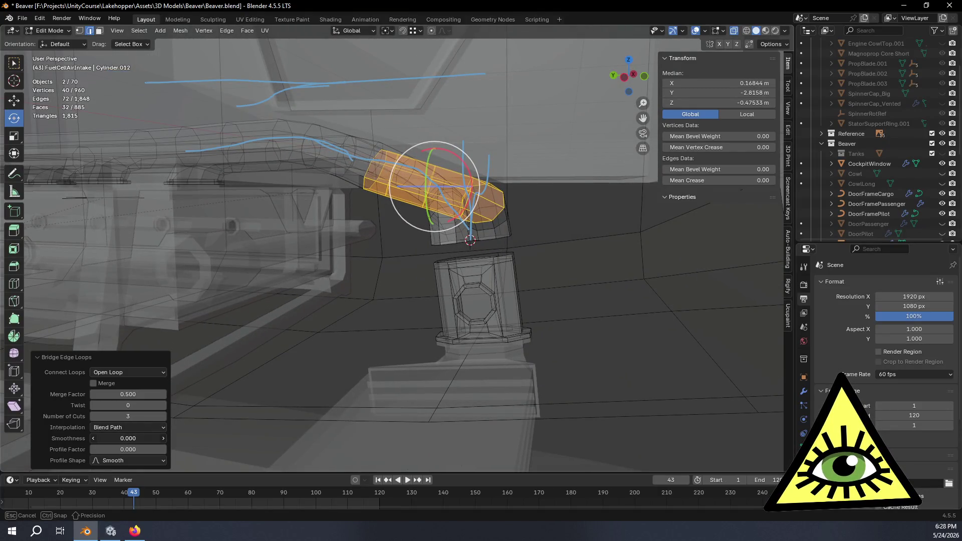
Remove the three-cut bridged faces and select one end loop in Front Orthographic.
mouse_move(483, 278)
middle_down()
mouse_move(384, 312)
mouse_move(433, 317)
mouse_move(461, 281)
mouse_move(516, 277)
mouse_move(411, 287)
middle_up()
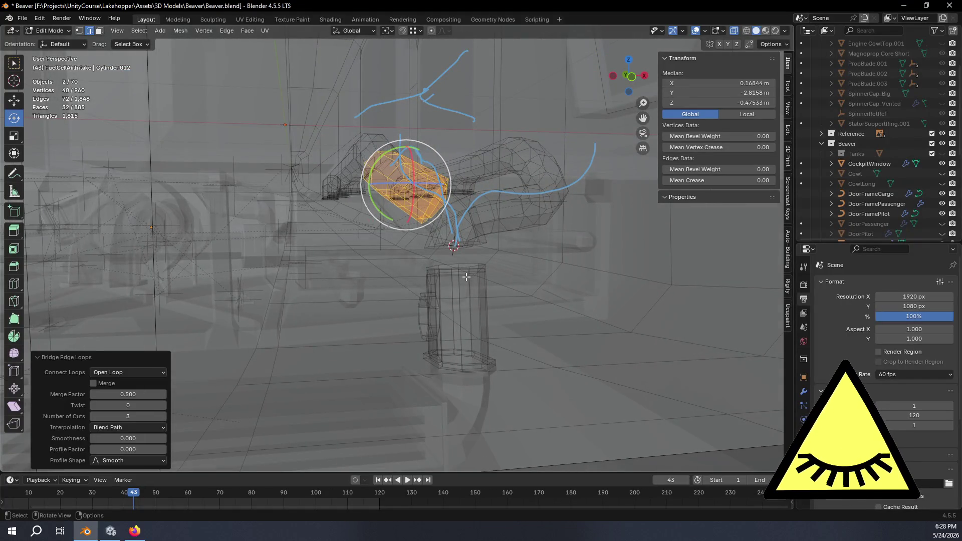
mouse_move(463, 282)
middle_down()
mouse_move(436, 207)
mouse_move(368, 209)
mouse_move(432, 238)
mouse_move(394, 252)
middle_up()
key(ctrl+z)
alt+click(387, 249)
click(623, 81)
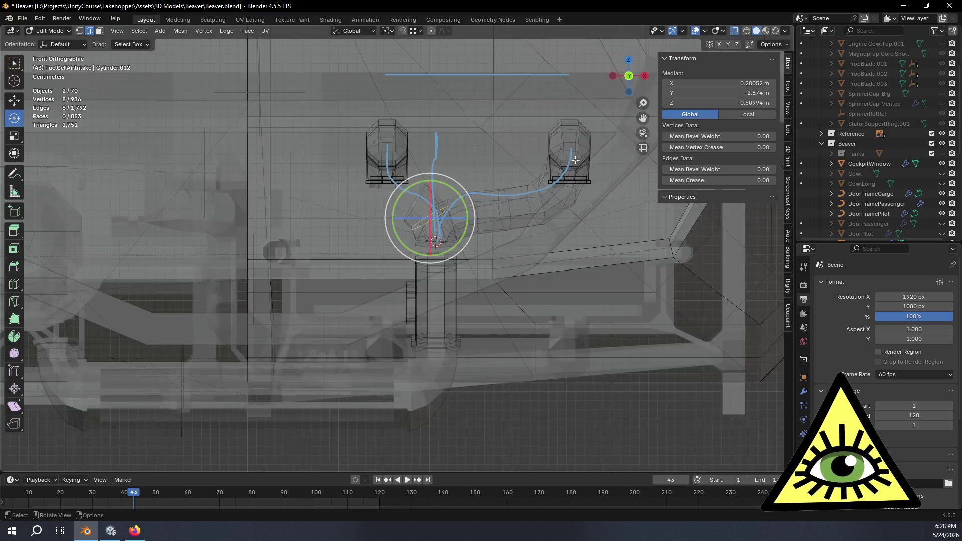
Delete the stray ring's eight vertices, undoing the trial edge deletions.
key(x)
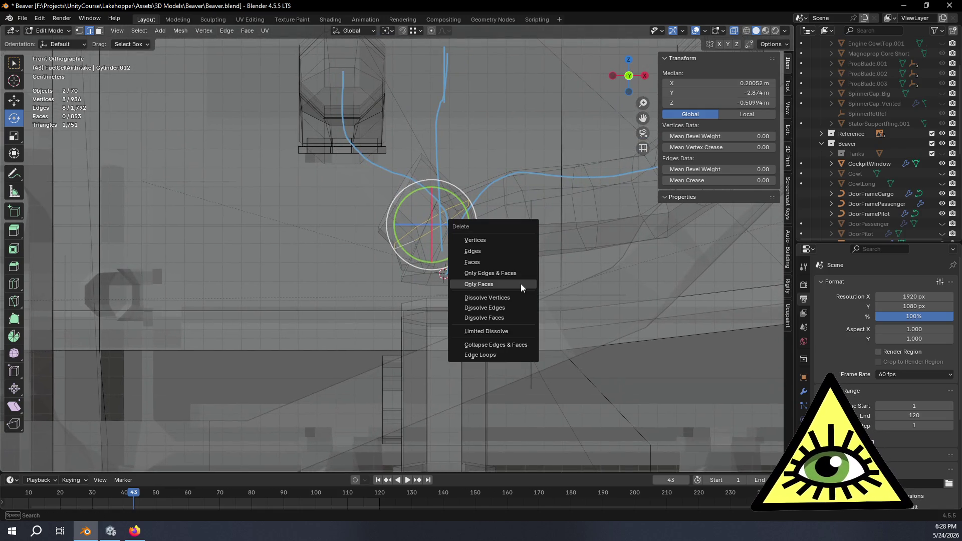
click(485, 251)
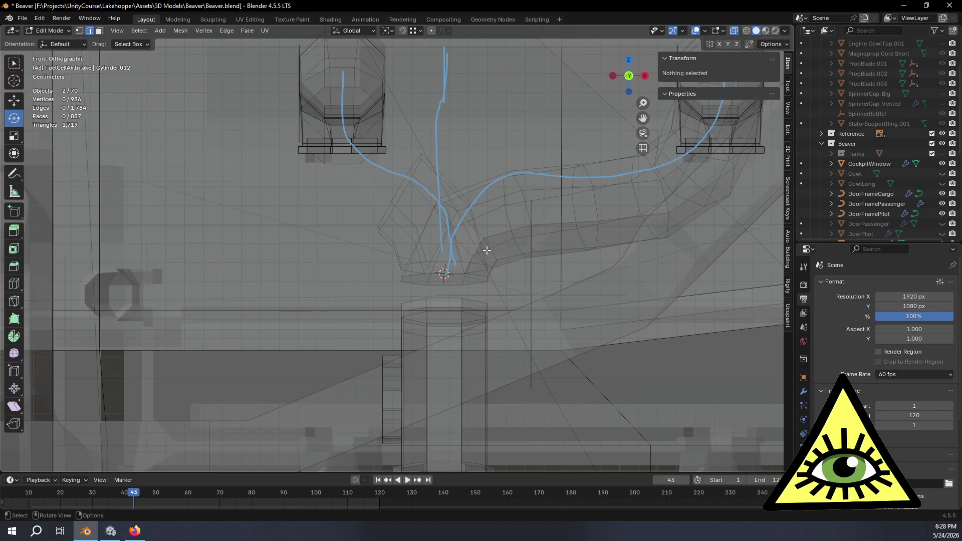
key(ctrl+z)
key(x)
key(Escape)
middle_drag(500, 222, 303, 306)
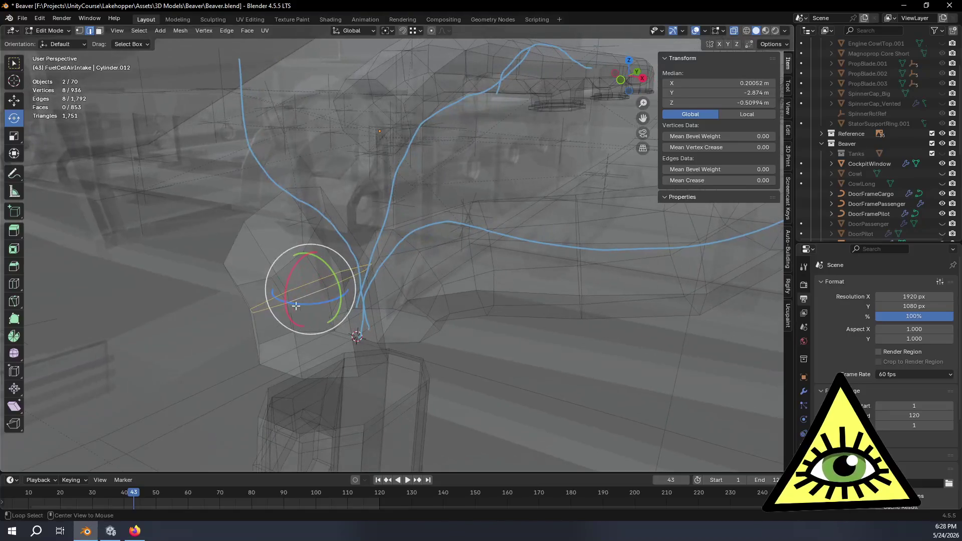
key(x)
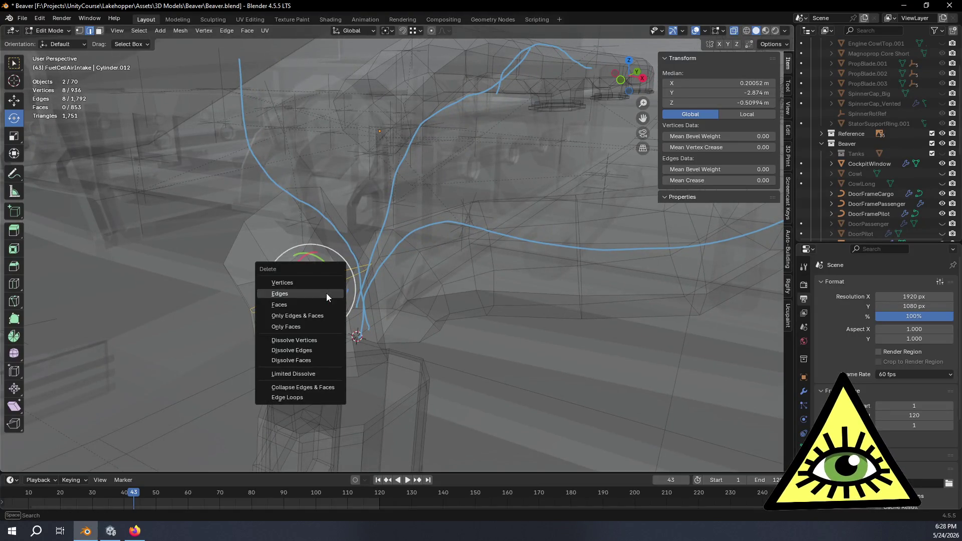
click(327, 293)
key(ctrl+z)
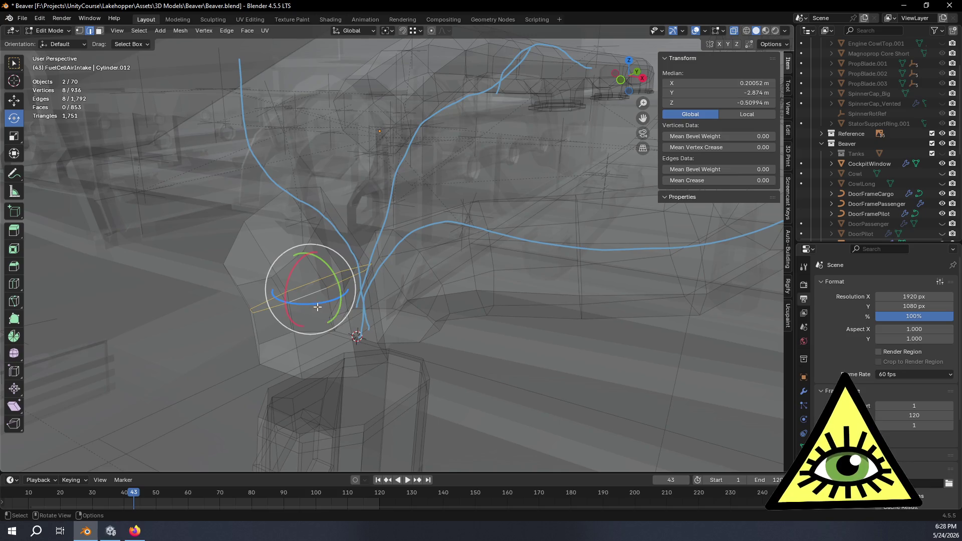
key(x)
click(302, 281)
Select the remaining ring's edge loop in Front Orthographic view.
mouse_move(302, 280)
middle_down()
mouse_move(334, 299)
mouse_move(372, 270)
middle_up()
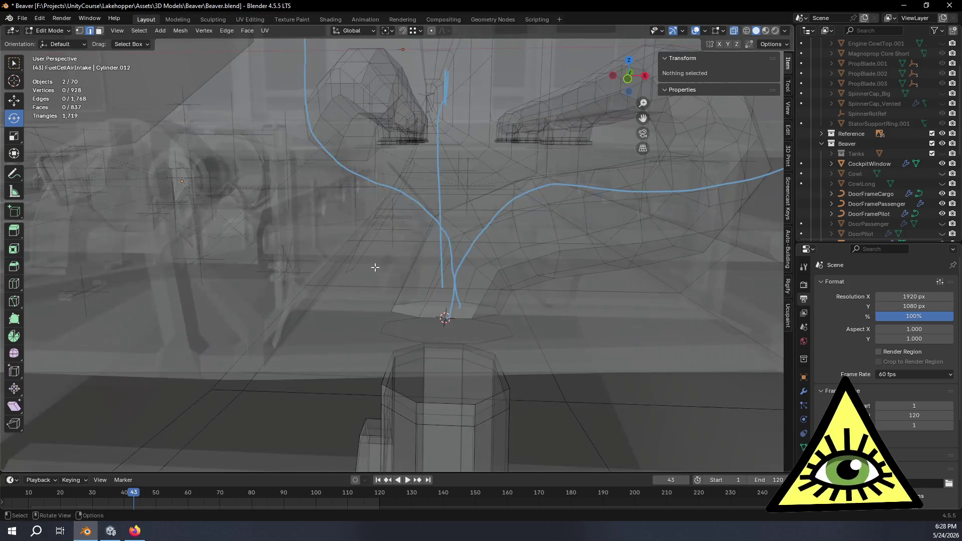
alt+click(363, 258)
click(626, 81)
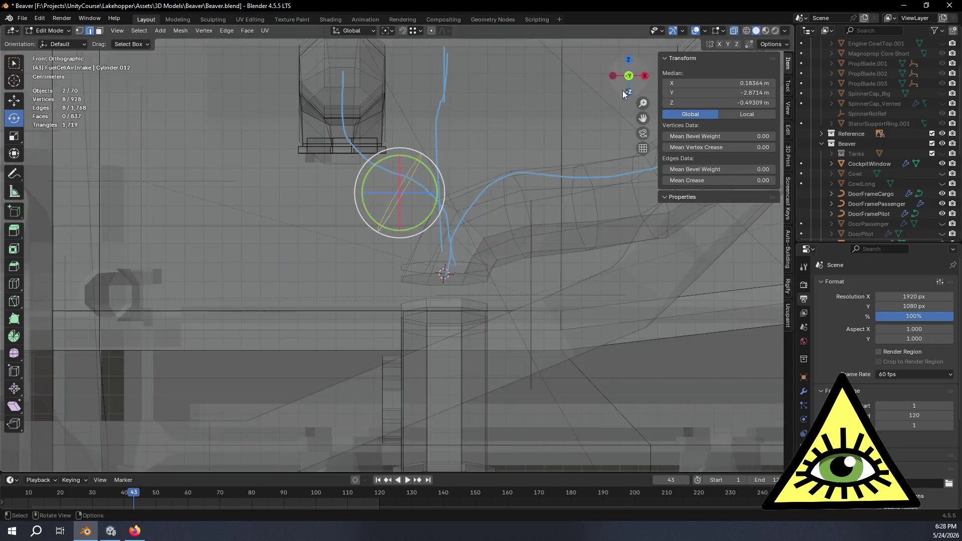
Rotate the ring 30° using the Face.006 transform orientation.
click(346, 32)
click(345, 258)
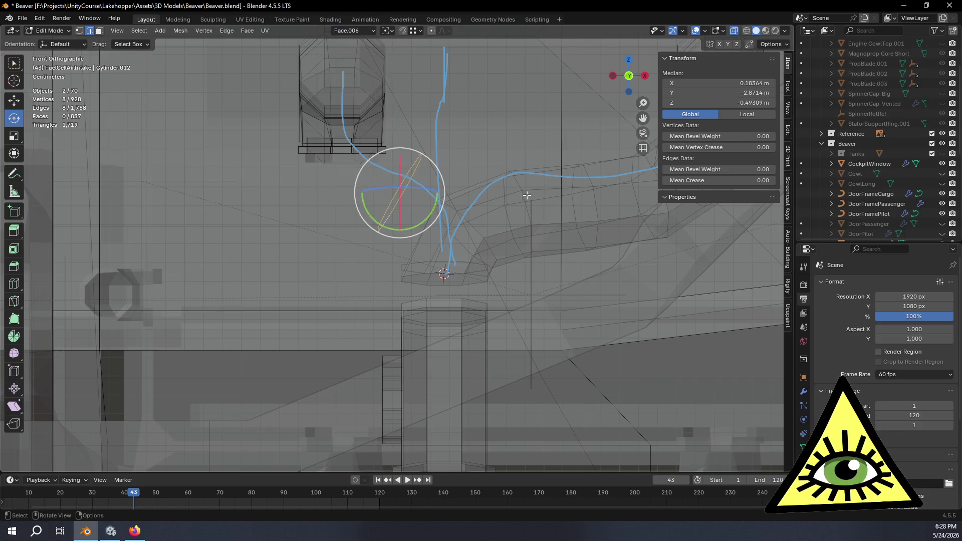
drag(426, 224, 445, 213)
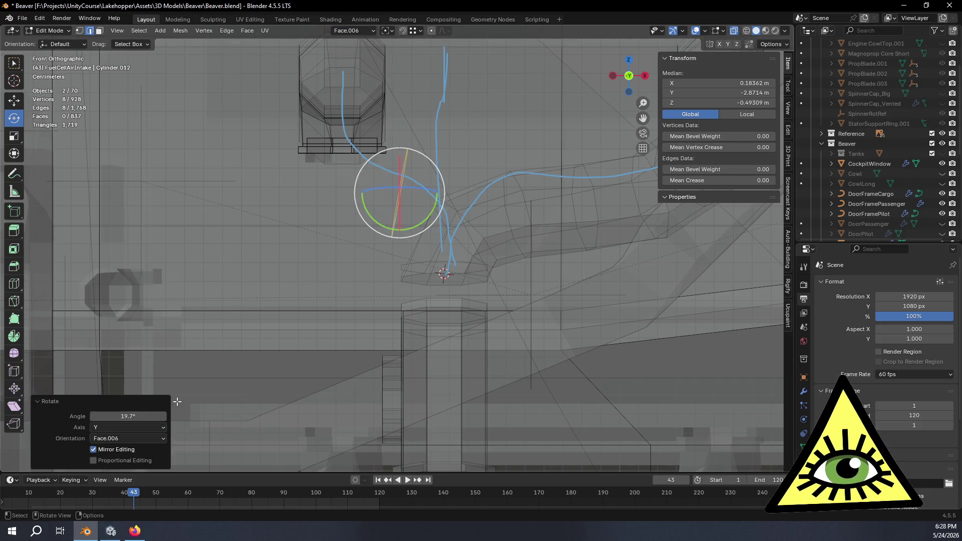
click(145, 419)
text(0)
key(Return)
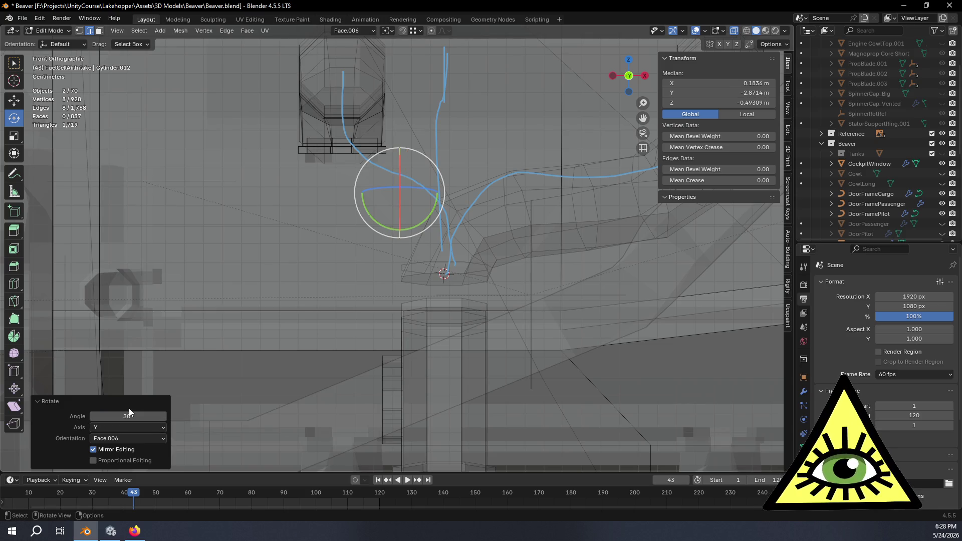
Move the ring within the XZ plane toward the lower housing.
click(15, 102)
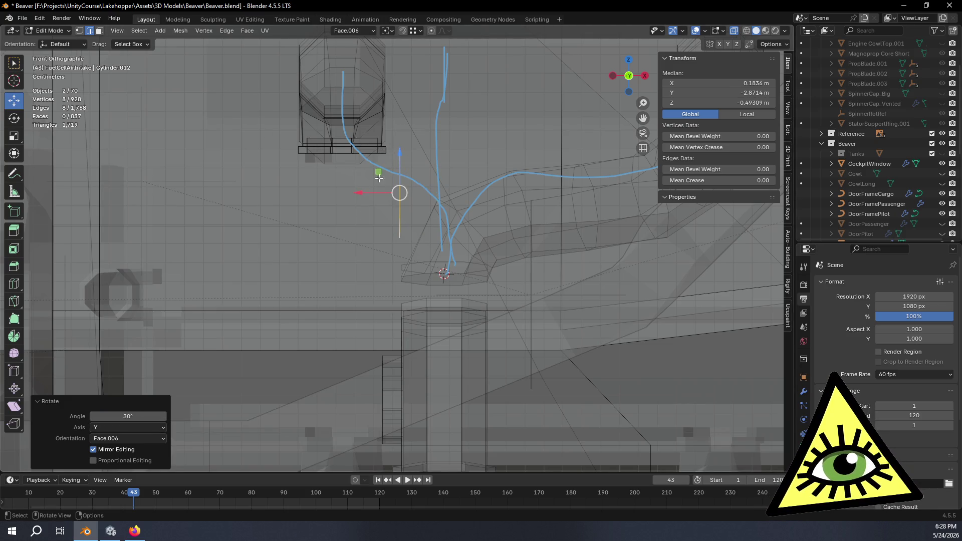
drag(379, 175, 351, 192)
mouse_move(351, 191)
middle_down()
mouse_move(580, 221)
mouse_move(463, 180)
mouse_move(457, 208)
mouse_move(435, 212)
mouse_move(474, 170)
mouse_move(549, 171)
mouse_move(486, 191)
middle_up()
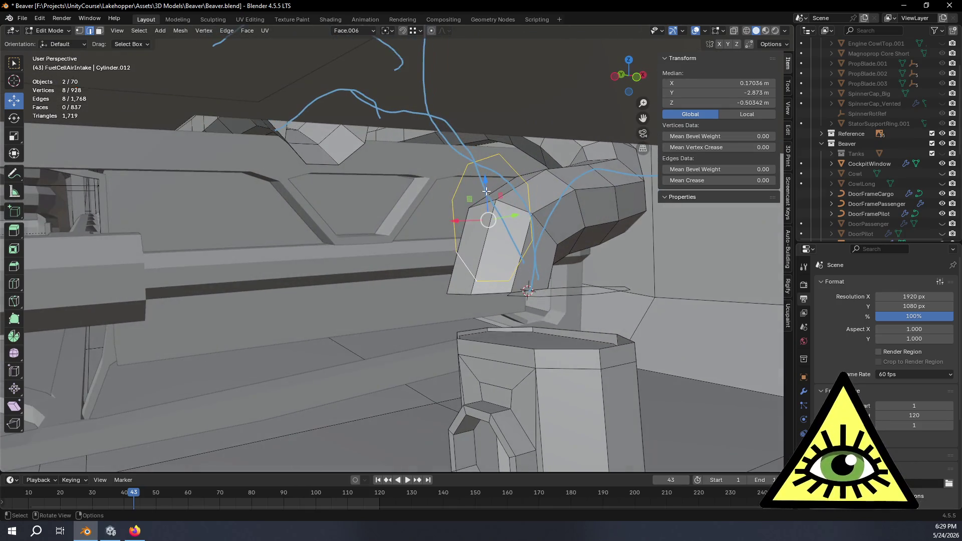
key(g)
key(shift+y)
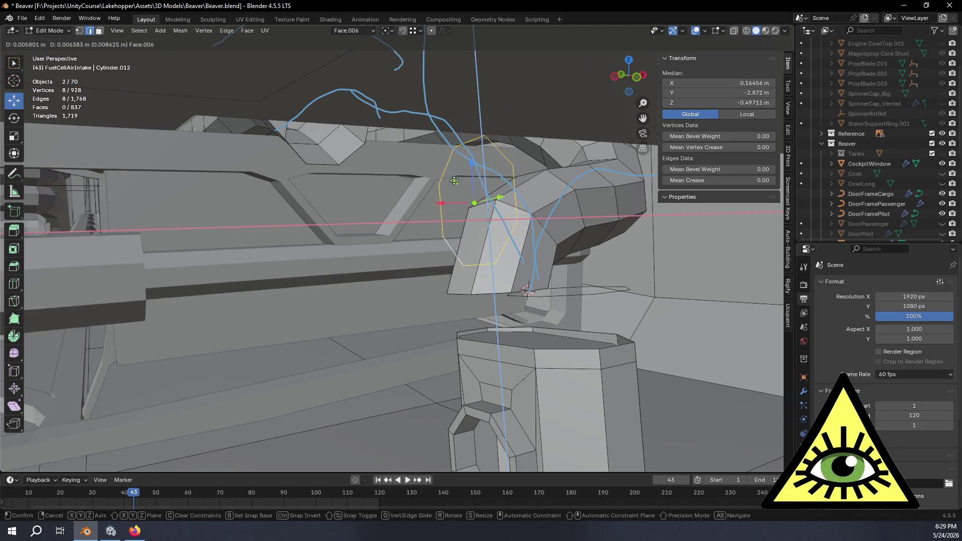
click(452, 180)
middle_drag(453, 180, 514, 111)
In Front Orthographic with X-ray, shift the ring down-left in the XZ plane.
click(632, 88)
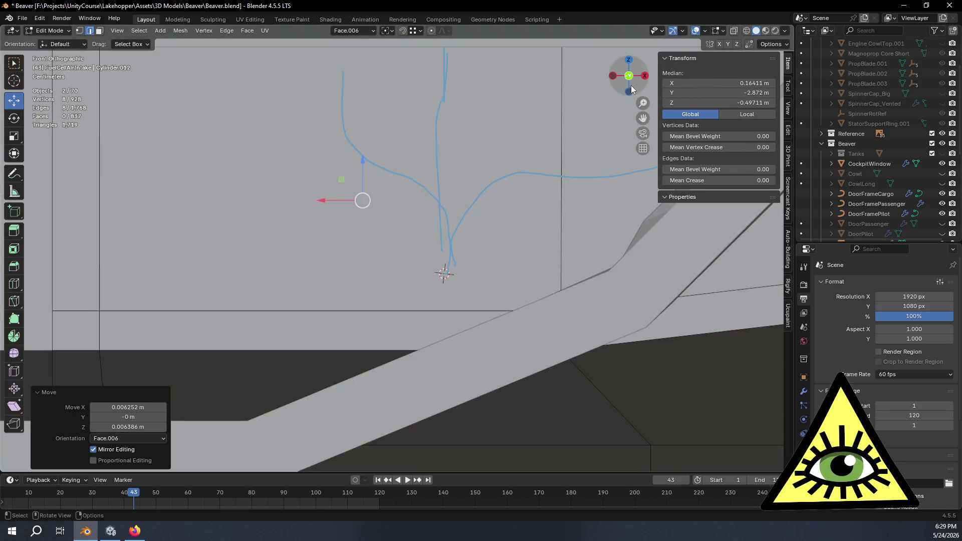
key(alt+z)
scroll(396, 196, up, 1)
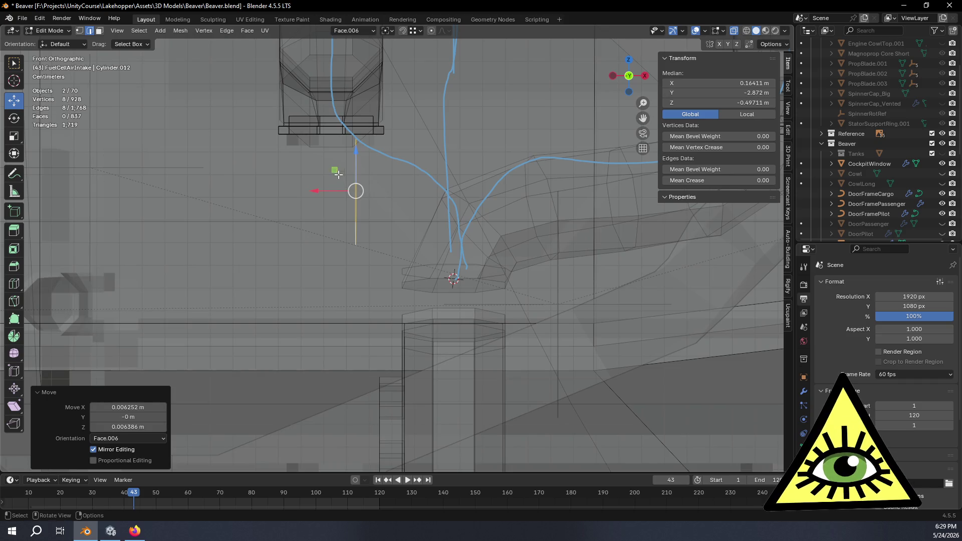
drag(338, 175, 369, 222)
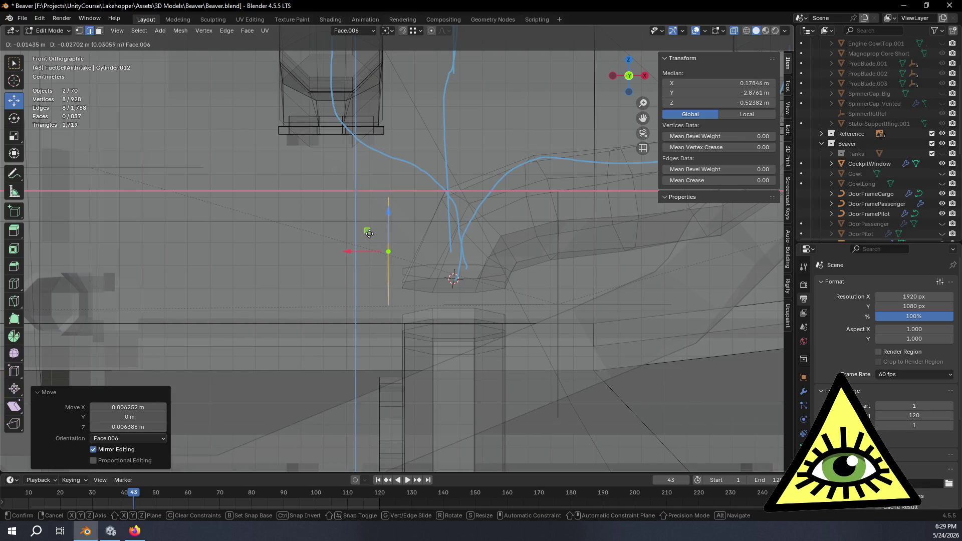
click(369, 233)
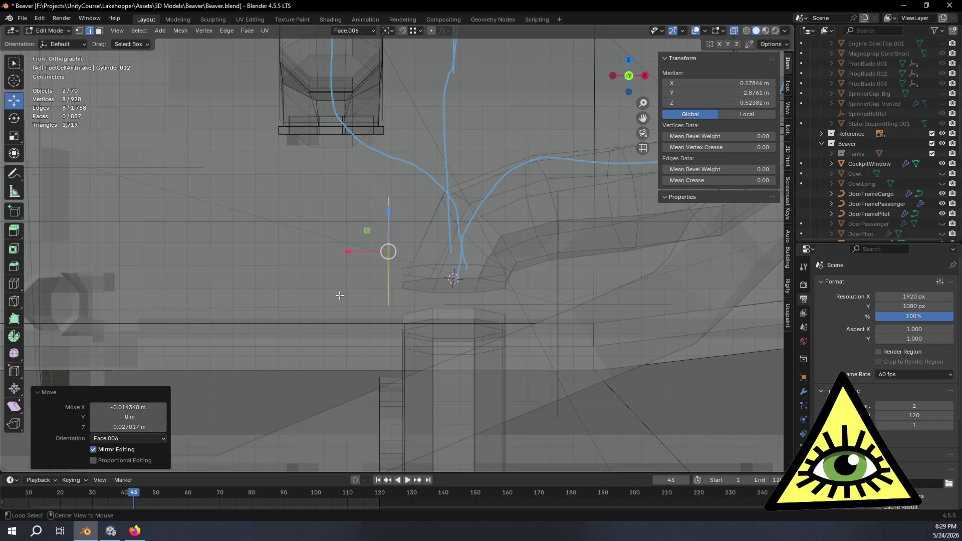
Raise the ring slightly along Z and add the housing's octagon loop to the selection.
mouse_move(342, 359)
middle_down()
mouse_move(389, 369)
mouse_move(370, 380)
mouse_move(321, 357)
mouse_move(363, 350)
mouse_move(354, 316)
middle_up()
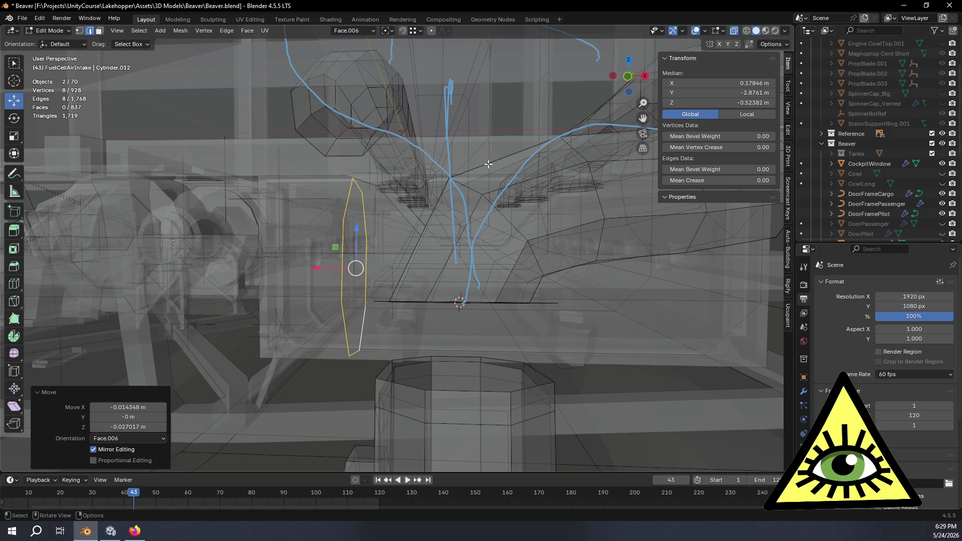
drag(356, 228, 359, 162)
mouse_move(360, 161)
middle_down()
mouse_move(440, 197)
mouse_move(472, 193)
mouse_move(356, 214)
mouse_move(406, 215)
mouse_move(396, 215)
middle_up()
drag(476, 209, 464, 190)
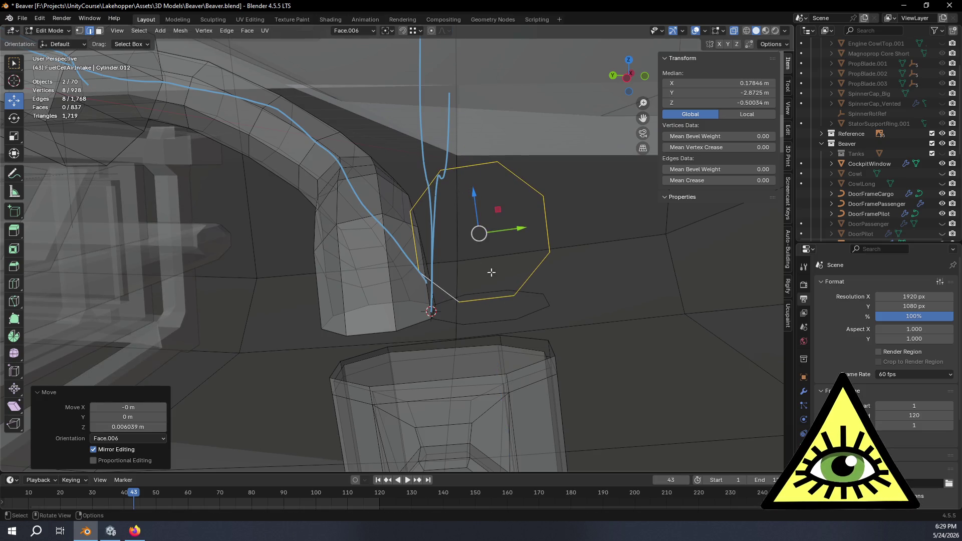
alt+shift+click(496, 324)
middle_drag(462, 328, 376, 299)
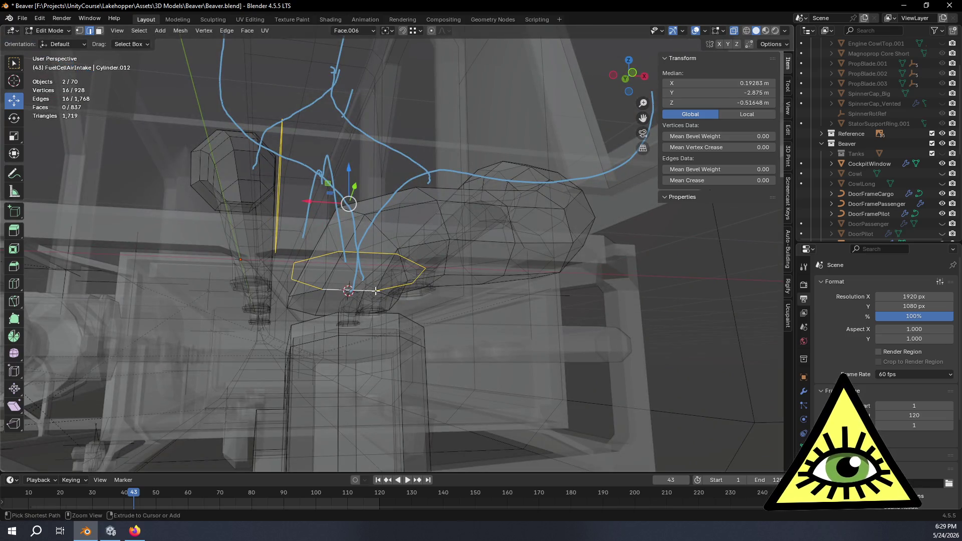
Bridge the ring and the housing's octagon loop, abandoning a stray loop cut.
key(ctrl+r)
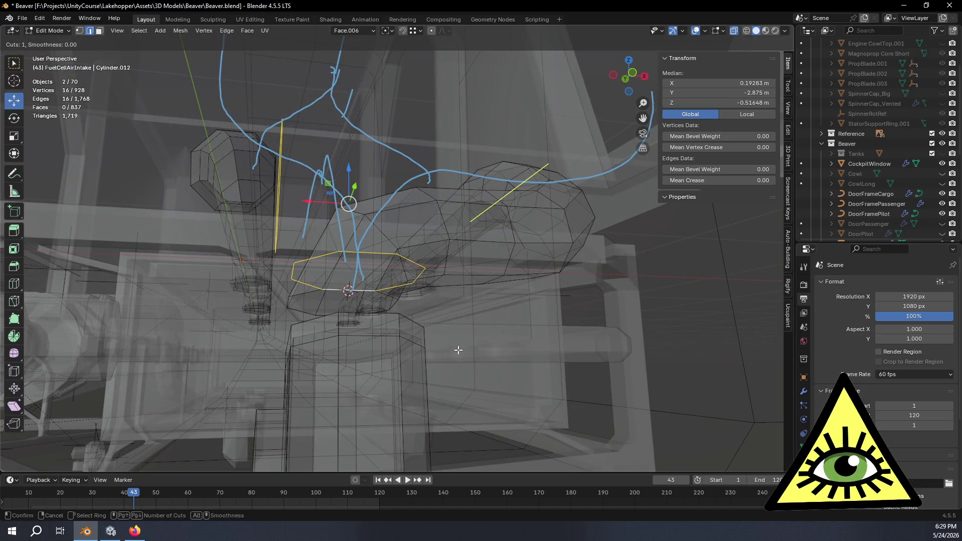
key(Escape)
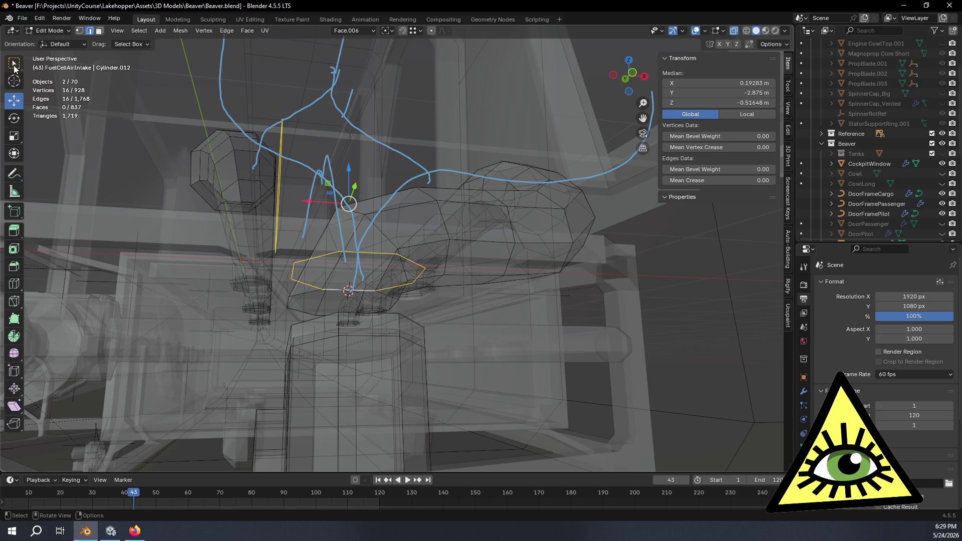
click(14, 63)
key(ctrl+e)
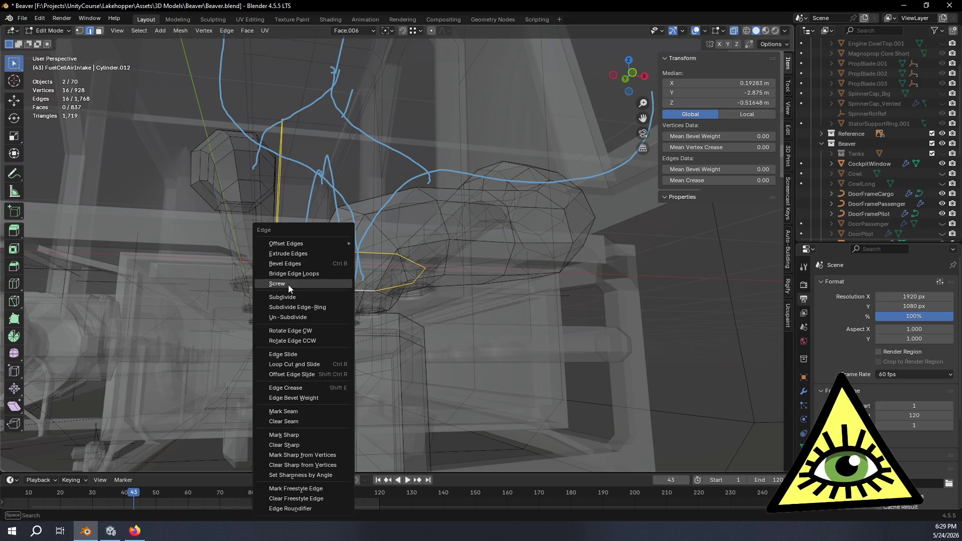
click(294, 276)
middle_drag(334, 285, 229, 365)
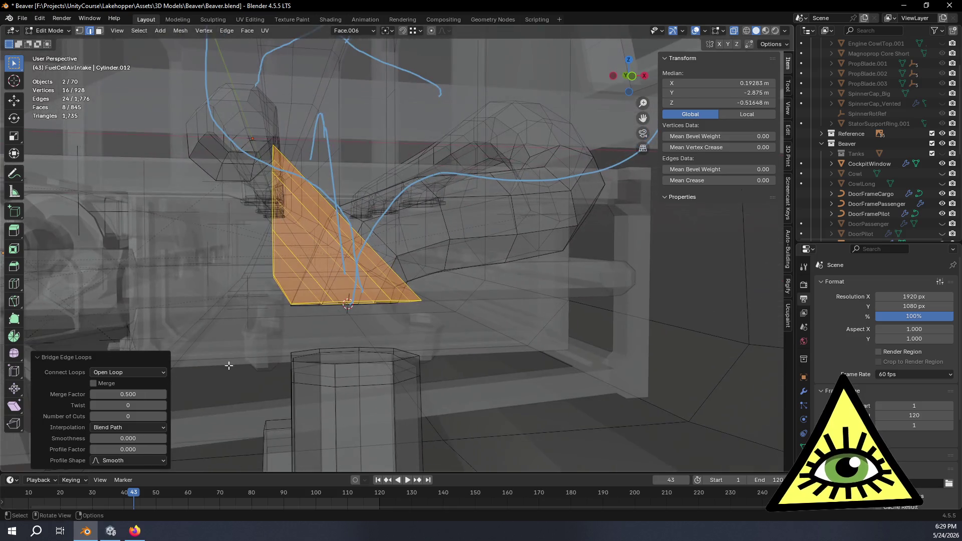
Give the bridge 1 cut and 0.540 smoothness.
click(163, 416)
mouse_move(206, 398)
middle_down()
mouse_move(304, 346)
mouse_move(296, 350)
middle_up()
mouse_move(146, 439)
mouse_down()
mouse_move(206, 439)
mouse_move(165, 438)
mouse_up()
mouse_move(280, 371)
middle_down()
mouse_move(257, 369)
mouse_move(250, 258)
mouse_move(195, 180)
middle_up()
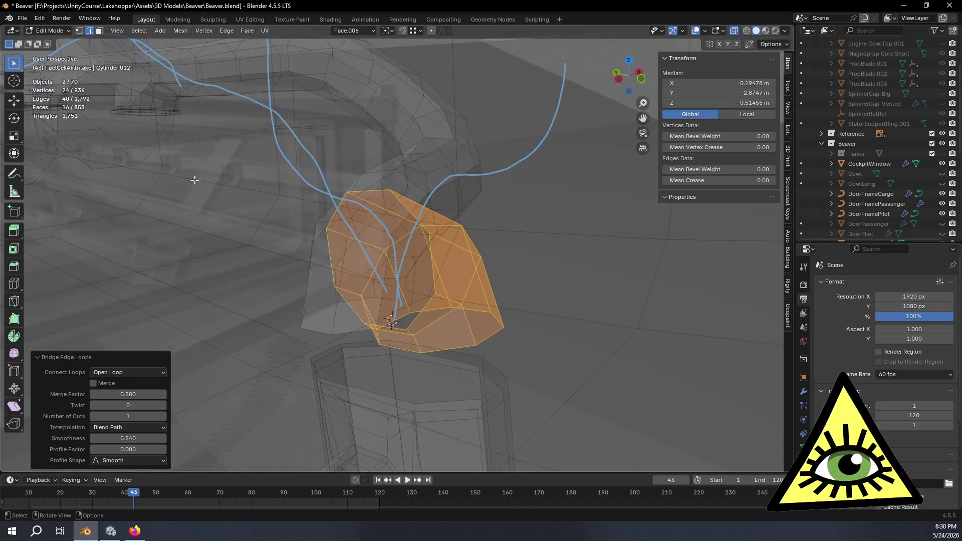
alt+click(154, 153)
mouse_move(302, 278)
middle_down()
mouse_move(325, 290)
mouse_move(283, 265)
middle_up()
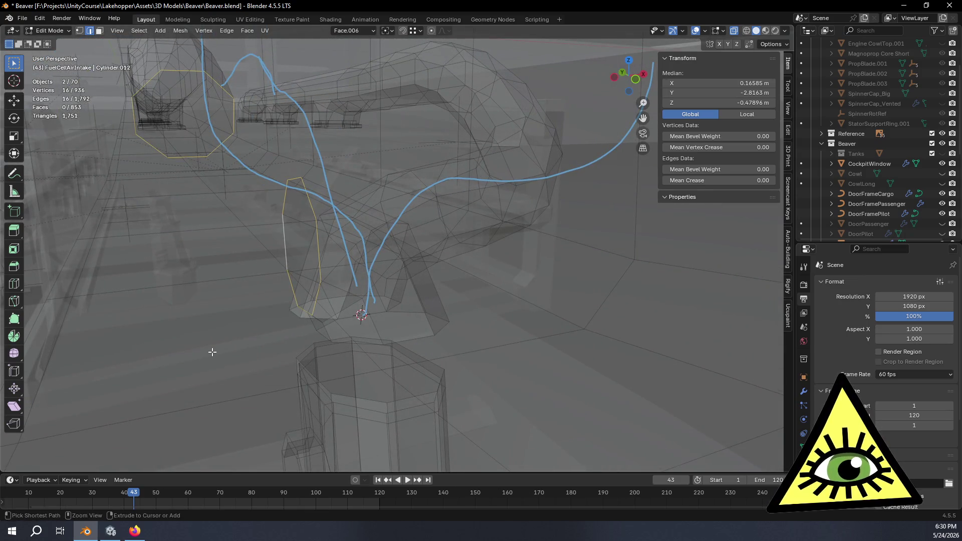
Bridge the selected loops into a tube with 3 cuts.
key(ctrl+e)
click(185, 273)
scroll(217, 278, up, 4)
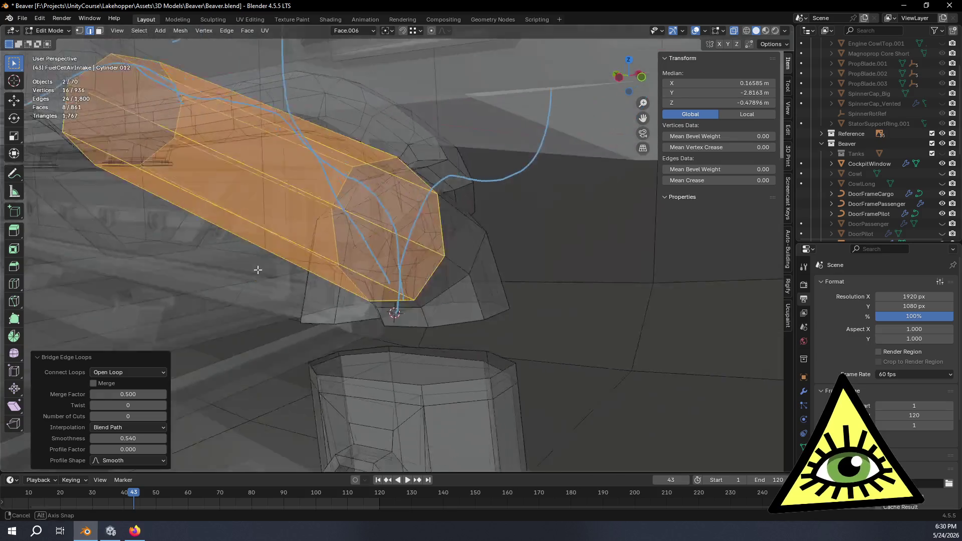
click(162, 416)
click(161, 415)
click(161, 414)
mouse_move(320, 281)
middle_down()
mouse_move(362, 233)
mouse_move(371, 251)
mouse_move(386, 246)
mouse_move(380, 272)
mouse_move(366, 251)
mouse_move(373, 253)
middle_up()
scroll(393, 240, up, 5)
scroll(366, 281, down, 5)
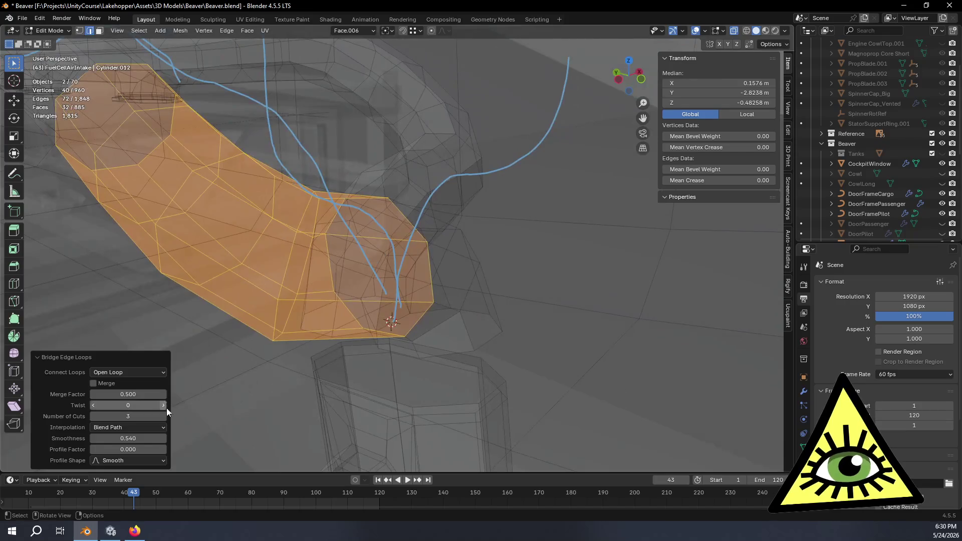
Tune the tube's smoothness from 0.7 up to about 0.830.
drag(145, 432, 191, 433)
click(145, 433)
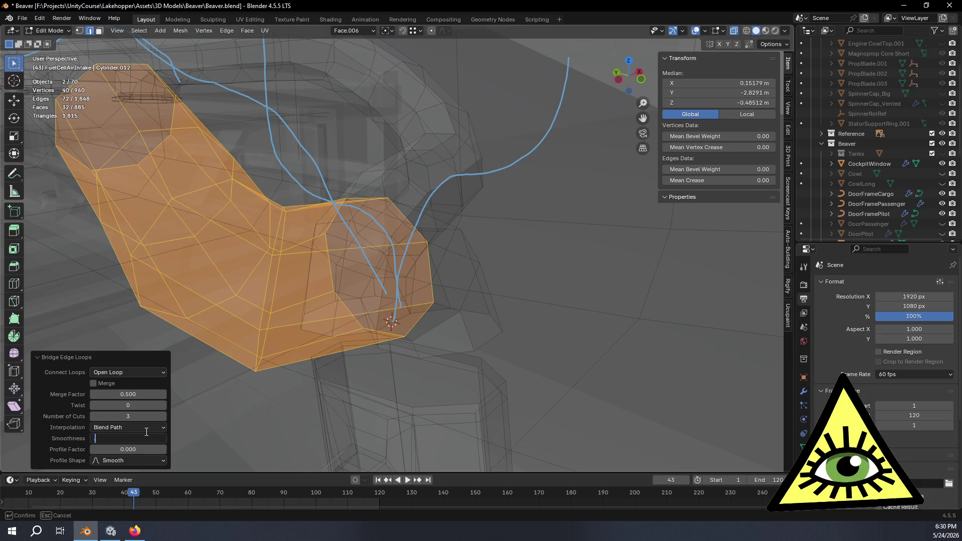
text(0.7)
key(Return)
mouse_move(202, 72)
middle_down()
mouse_move(280, 150)
mouse_move(365, 180)
mouse_move(332, 226)
mouse_move(391, 215)
mouse_move(352, 233)
middle_up()
drag(145, 435, 154, 436)
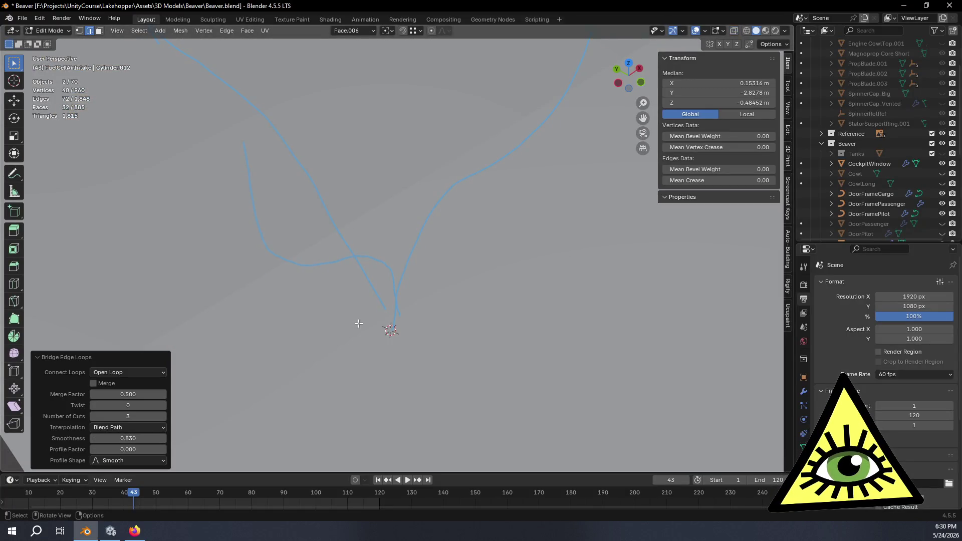
click(353, 278)
mouse_move(349, 289)
middle_down()
mouse_move(346, 319)
mouse_move(298, 355)
middle_up()
mouse_move(256, 378)
middle_down()
mouse_move(279, 354)
mouse_move(336, 341)
mouse_move(322, 340)
middle_up()
alt+click(322, 340)
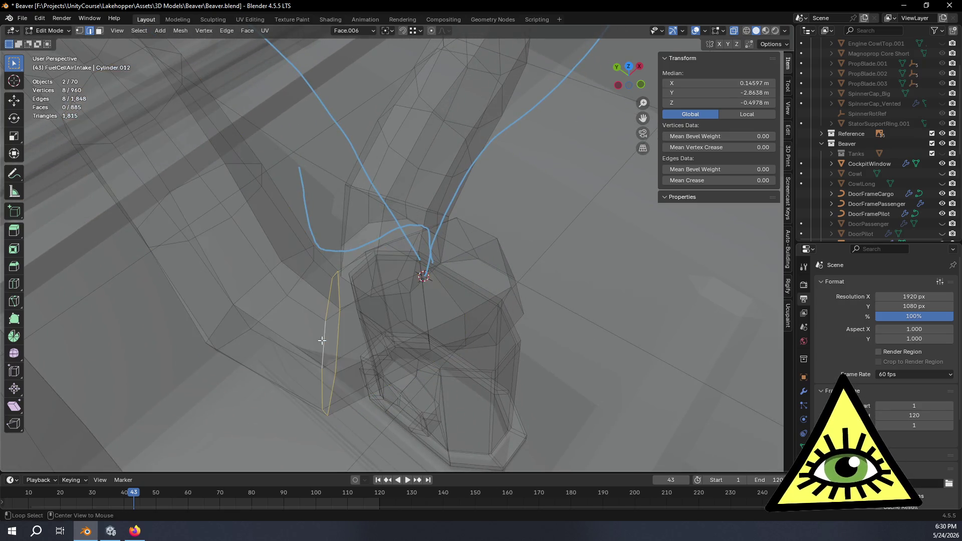
Set the transform orientation to Normal and switch to the Move tool for the end face.
middle_drag(392, 309, 378, 327)
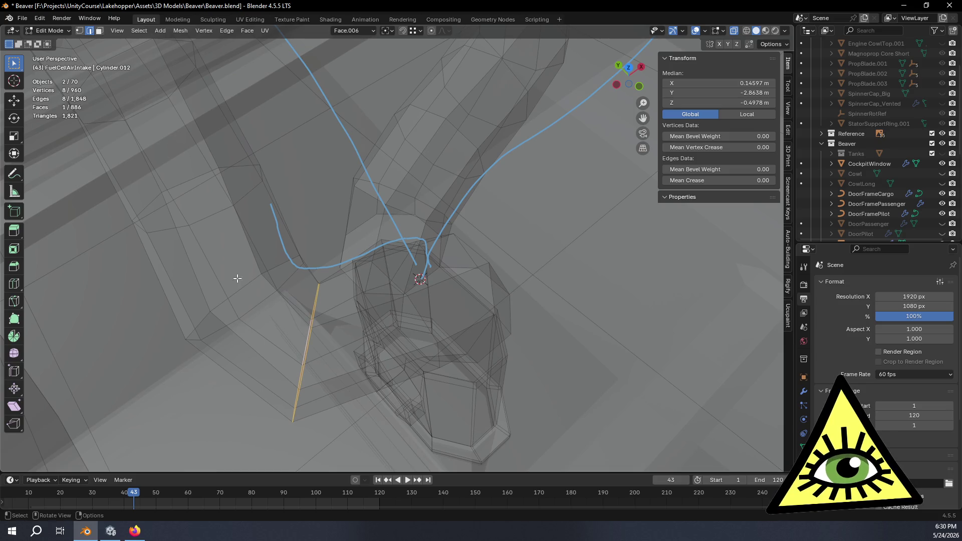
click(357, 31)
click(357, 82)
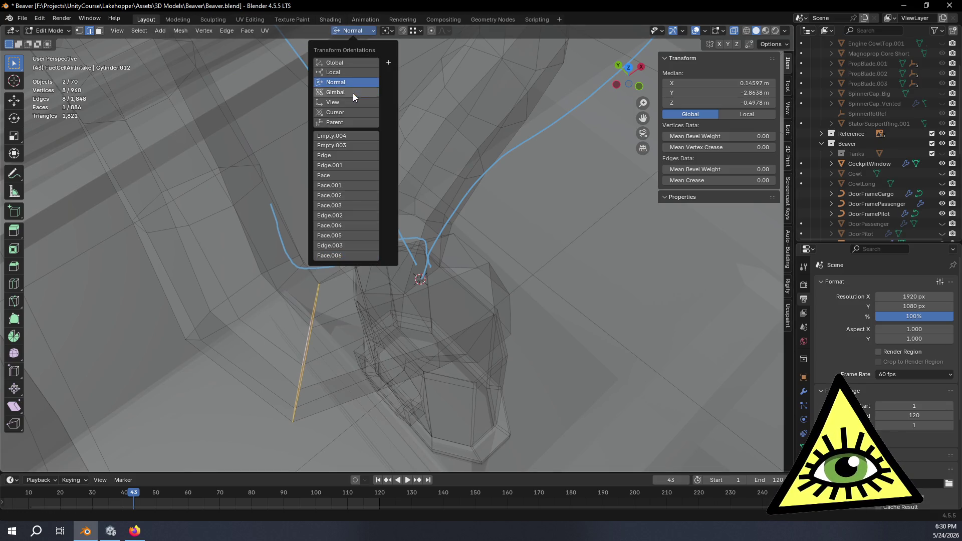
click(13, 101)
mouse_move(367, 395)
middle_down()
mouse_move(408, 387)
mouse_move(423, 423)
mouse_move(416, 354)
mouse_move(428, 346)
mouse_move(403, 322)
middle_up()
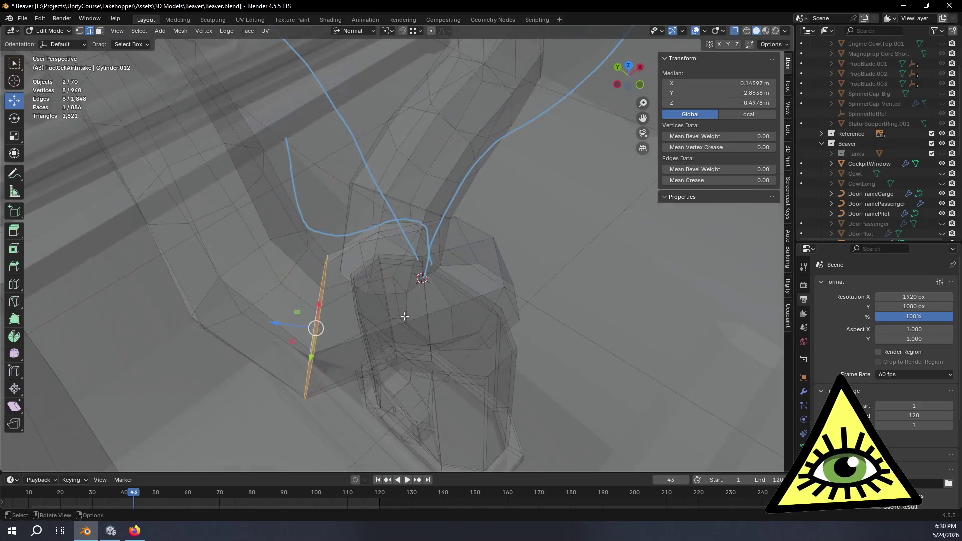
key(g)
key(shift+z)
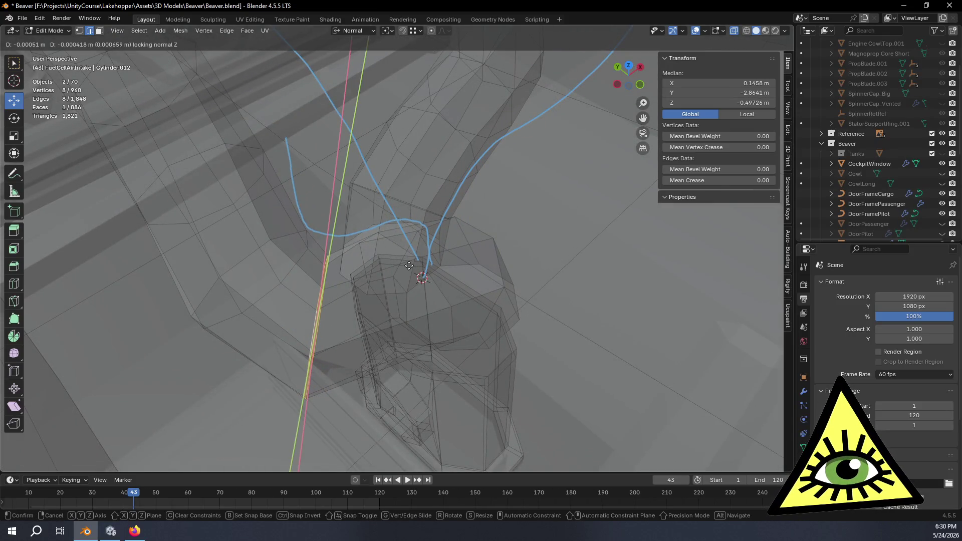
key(Escape)
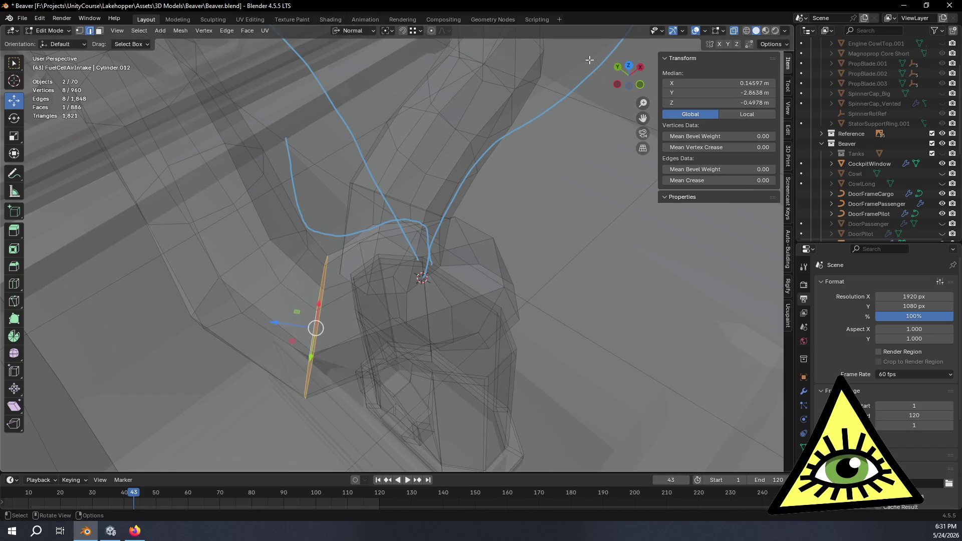
Nudge the octagonal end face -0.00086 m along its normal, then enable X-ray.
click(630, 71)
shift+middle_drag(357, 255, 438, 261)
key(g)
key(shift+z)
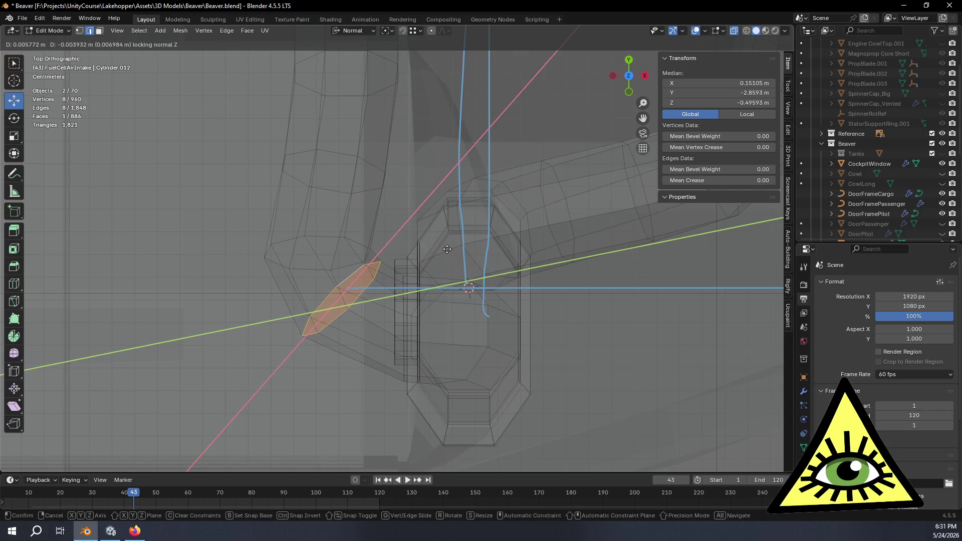
click(445, 252)
mouse_move(444, 252)
middle_down()
mouse_move(429, 279)
mouse_move(382, 256)
mouse_move(412, 164)
mouse_move(491, 170)
mouse_move(427, 218)
middle_up()
drag(365, 215, 371, 215)
mouse_move(371, 215)
middle_down()
mouse_move(404, 215)
mouse_move(369, 247)
mouse_move(320, 240)
mouse_move(269, 259)
mouse_move(301, 242)
middle_up()
drag(364, 179, 373, 186)
mouse_move(373, 186)
middle_down()
mouse_move(450, 204)
mouse_move(494, 155)
mouse_move(468, 144)
mouse_move(434, 199)
mouse_move(579, 175)
mouse_move(574, 202)
middle_up()
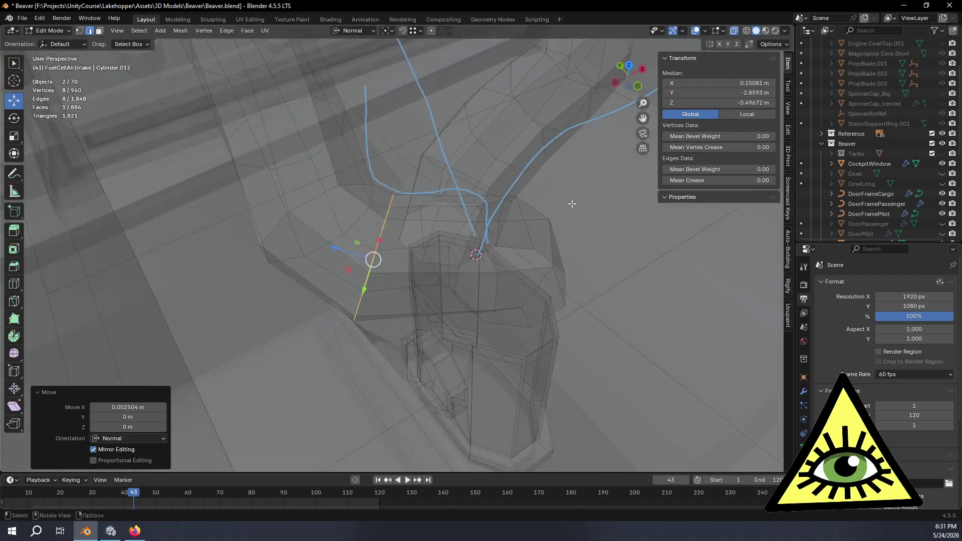
drag(335, 249, 339, 250)
mouse_move(340, 250)
middle_down()
mouse_move(482, 236)
mouse_move(479, 210)
mouse_move(439, 239)
mouse_move(337, 228)
mouse_move(401, 274)
mouse_move(485, 281)
mouse_move(472, 286)
middle_up()
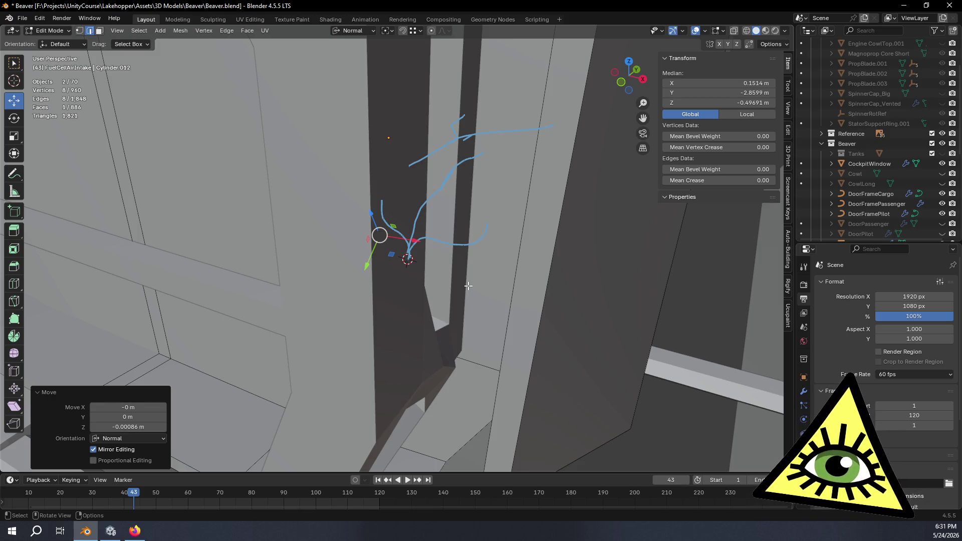
mouse_move(471, 248)
middle_down()
mouse_move(483, 210)
mouse_move(474, 274)
mouse_move(455, 264)
mouse_move(476, 236)
mouse_move(480, 276)
mouse_move(292, 325)
middle_up()
key(alt+z)
Delete only the octagonal cap face, keeping its edges, on the intake ring.
key(x)
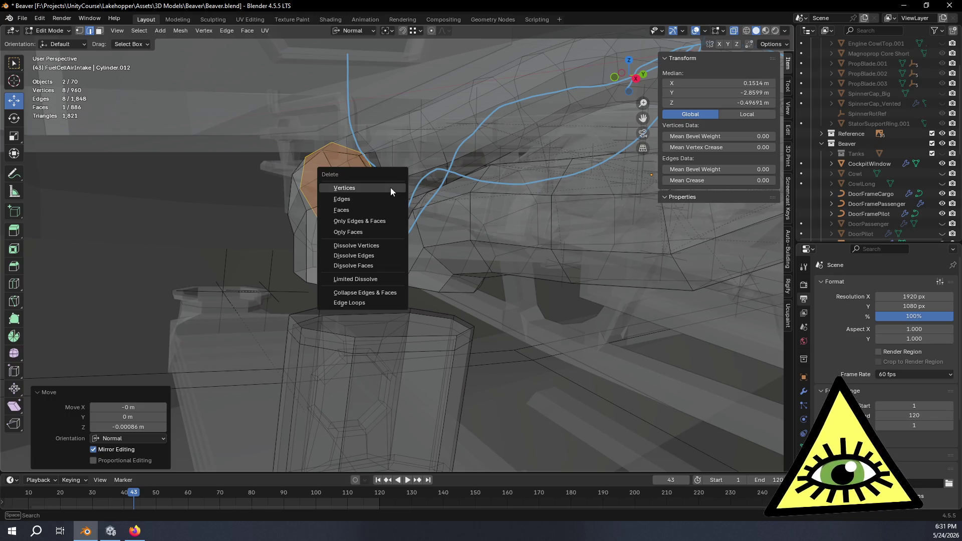
click(359, 233)
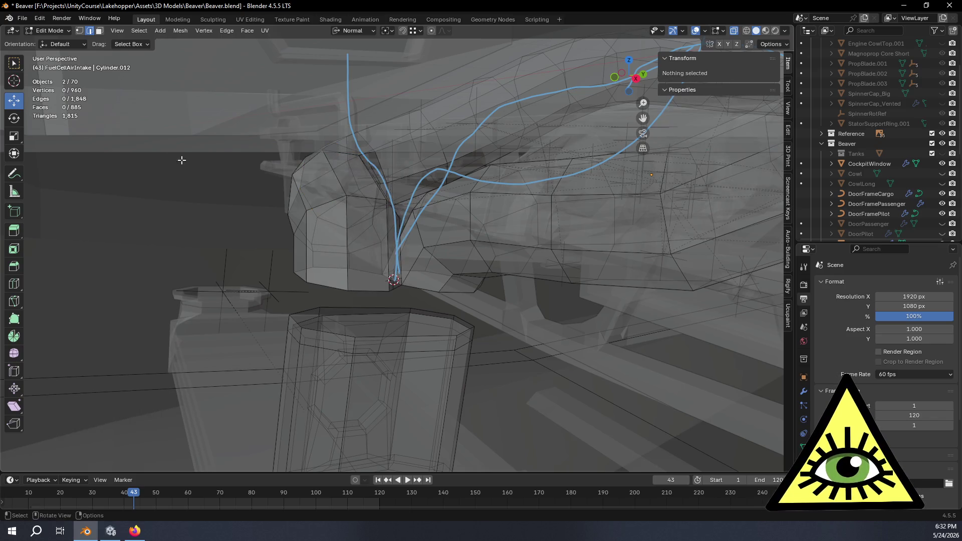
mouse_move(332, 347)
middle_down()
mouse_move(311, 343)
mouse_move(395, 337)
mouse_move(364, 343)
mouse_move(322, 294)
mouse_move(301, 320)
mouse_move(350, 219)
middle_up()
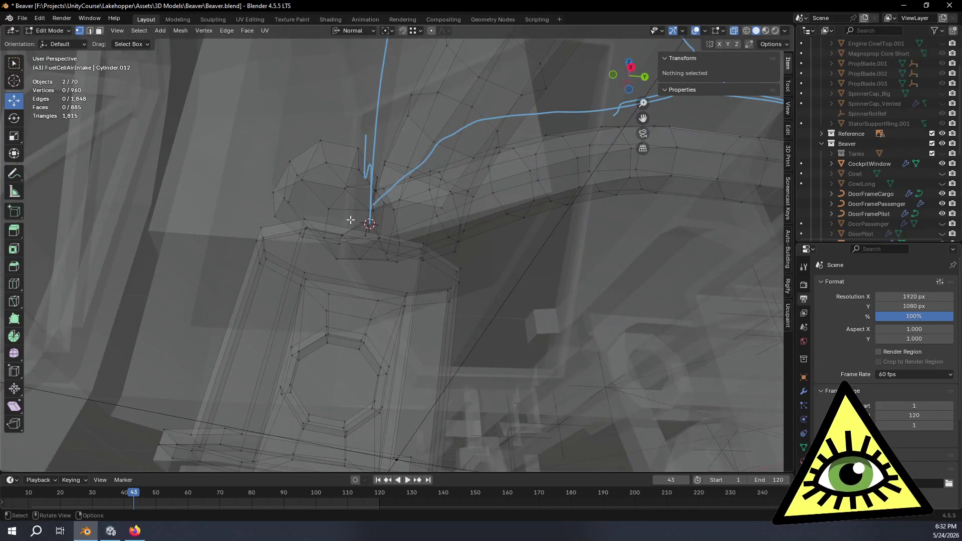
mouse_move(441, 227)
middle_down()
mouse_move(419, 290)
mouse_move(451, 284)
mouse_move(265, 92)
middle_up()
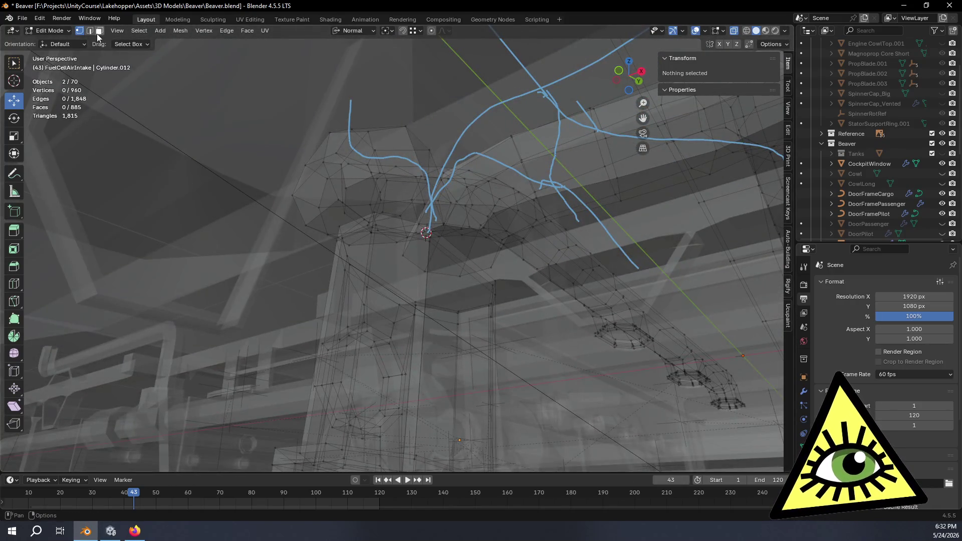
Switch to Edge select mode and select edges around the open pipe end.
click(99, 31)
middle_drag(201, 106, 287, 170)
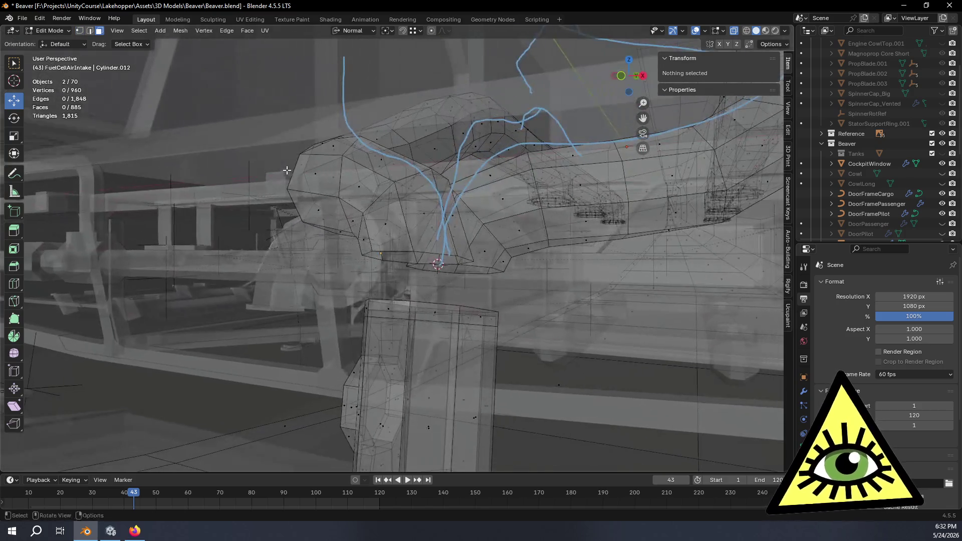
click(89, 31)
mouse_move(501, 311)
middle_down()
mouse_move(515, 302)
mouse_move(392, 191)
mouse_move(435, 244)
mouse_move(403, 326)
mouse_move(395, 319)
mouse_move(426, 298)
mouse_move(408, 298)
mouse_move(406, 317)
middle_up()
click(391, 190)
Select pipe and housing edges and join them with Bridge Edge Loops.
shift+click(411, 278)
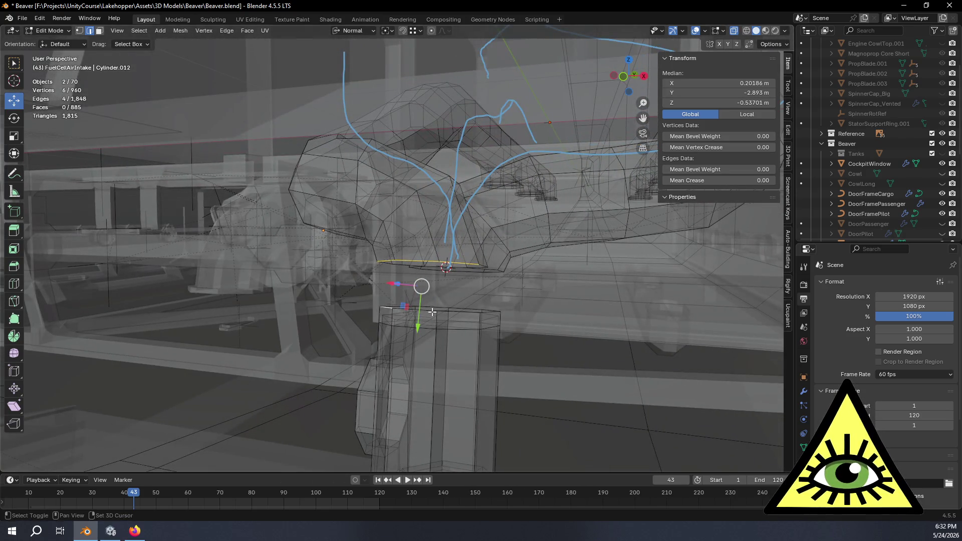
shift+click(450, 311)
mouse_move(451, 312)
middle_down()
mouse_move(339, 335)
mouse_move(290, 317)
middle_up()
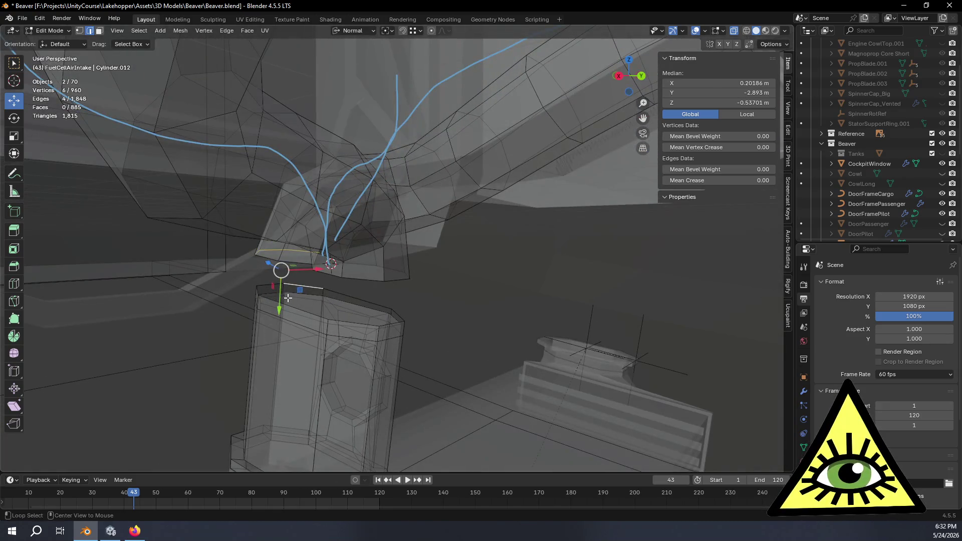
alt+middle_click(313, 310)
scroll(344, 279, up, 4)
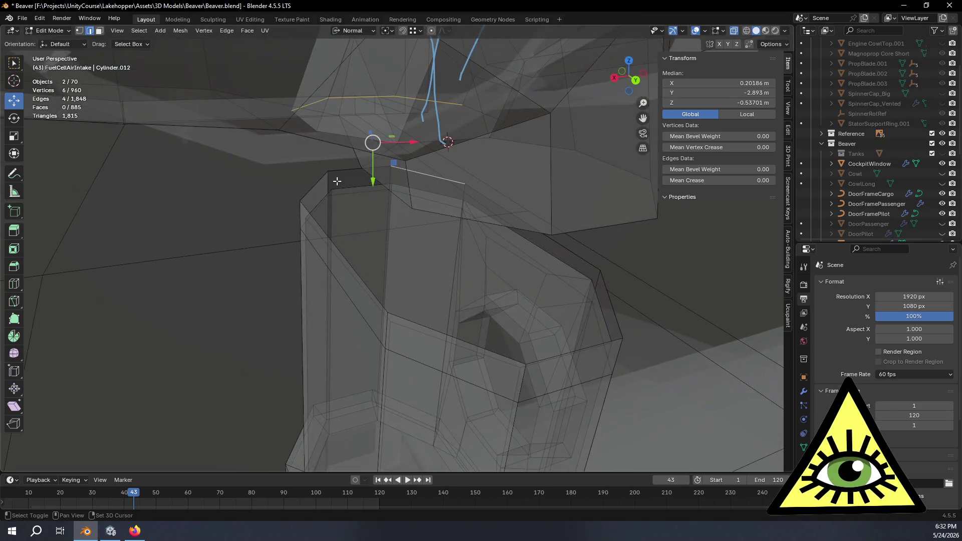
shift+click(321, 182)
middle_drag(320, 181, 378, 206)
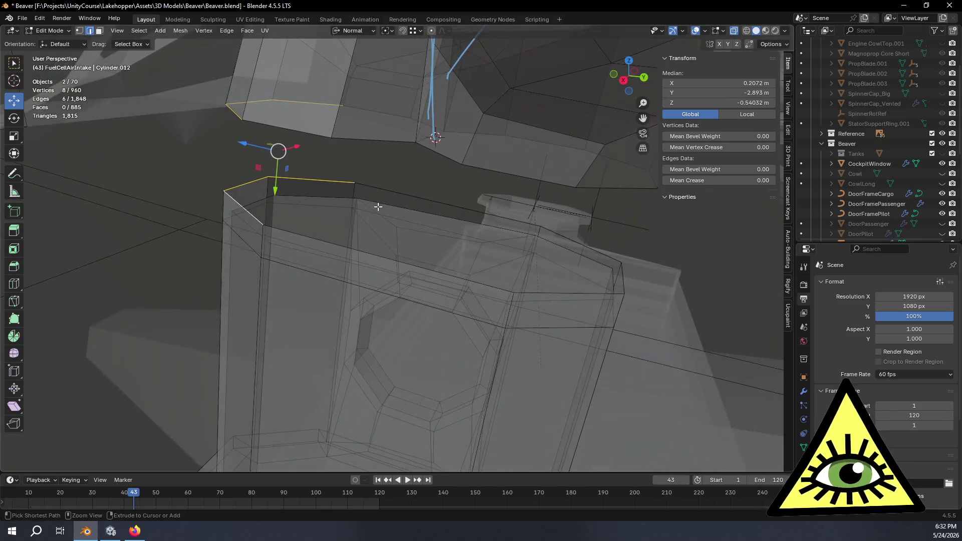
key(ctrl+e)
click(375, 208)
mouse_move(495, 261)
middle_down()
mouse_move(586, 246)
mouse_move(601, 215)
mouse_move(571, 190)
middle_up()
Select the edges across the remaining gap and bridge them with new faces.
click(585, 242)
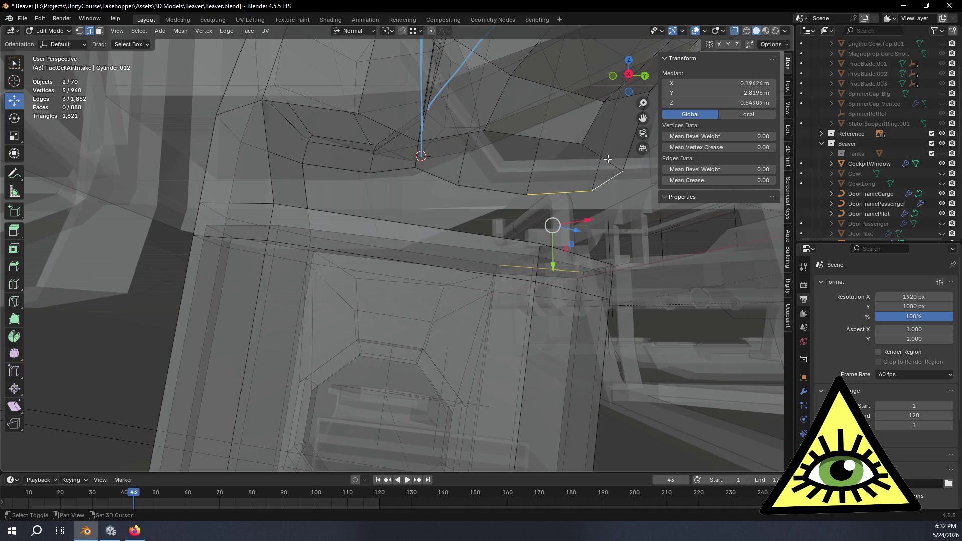
mouse_move(616, 211)
middle_down()
mouse_move(581, 288)
mouse_move(521, 322)
mouse_move(571, 329)
mouse_move(656, 314)
middle_up()
shift+click(585, 249)
shift+click(567, 260)
mouse_move(598, 274)
middle_down()
mouse_move(550, 214)
mouse_move(564, 252)
mouse_move(545, 221)
mouse_move(567, 234)
middle_up()
key(ctrl+e)
click(574, 240)
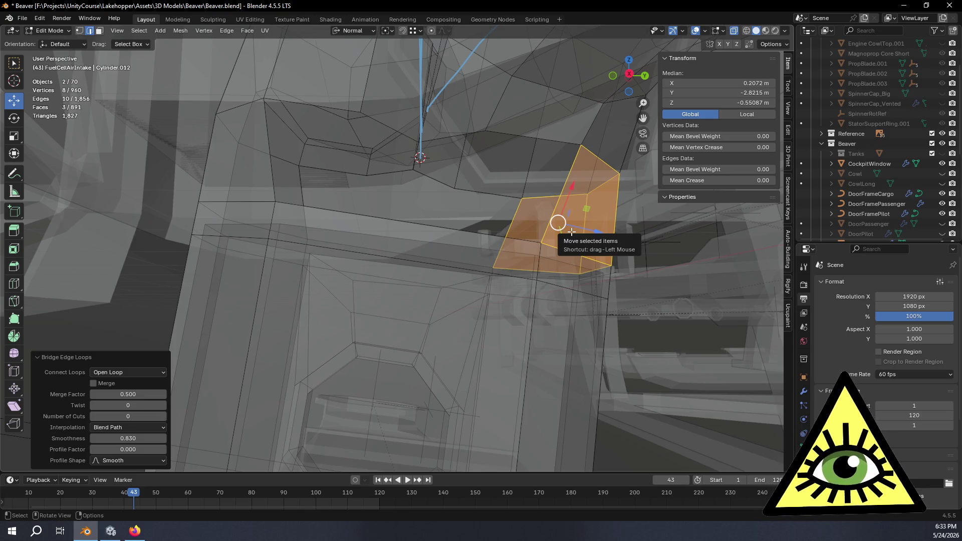
middle_drag(571, 232, 429, 213)
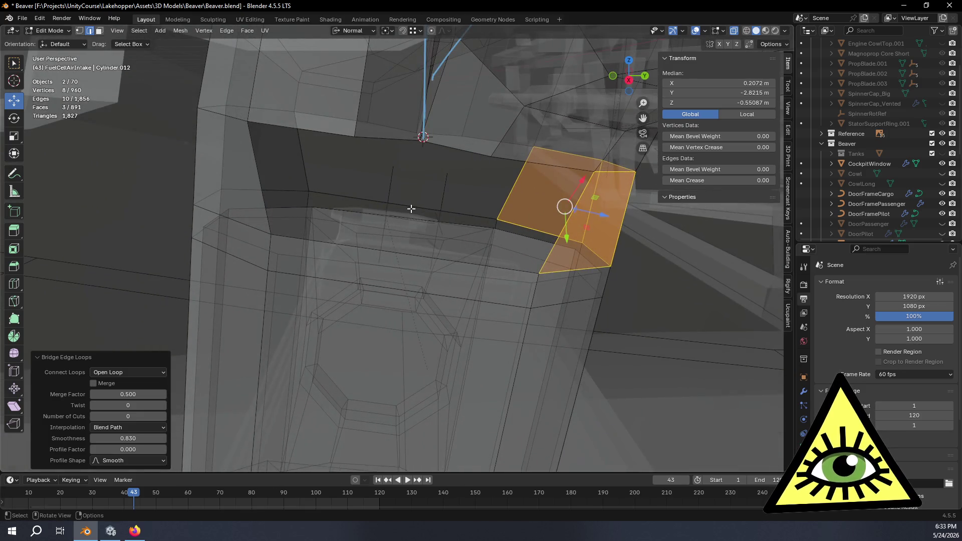
click(411, 208)
click(353, 31)
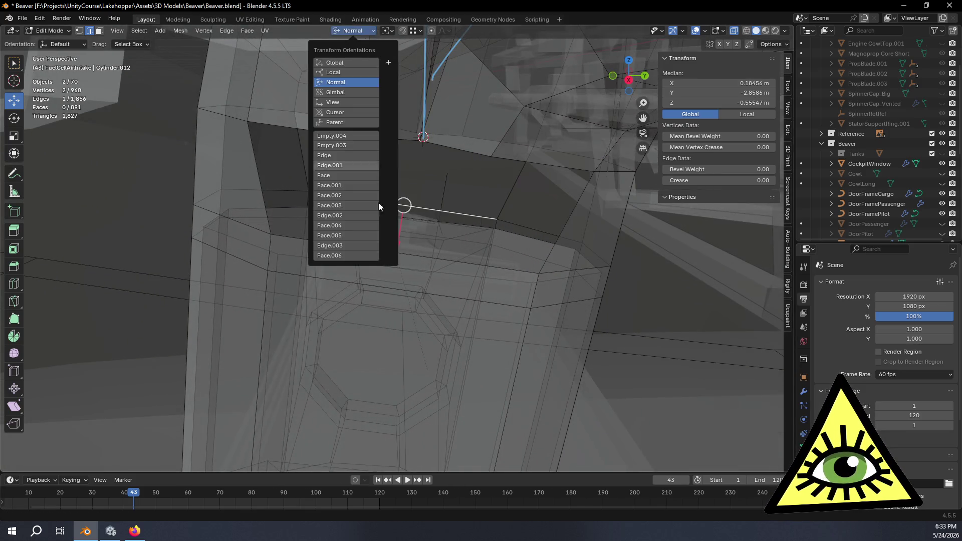
Set the transform orientation to Face.006 and extrude two edges along its Z axis.
click(374, 29)
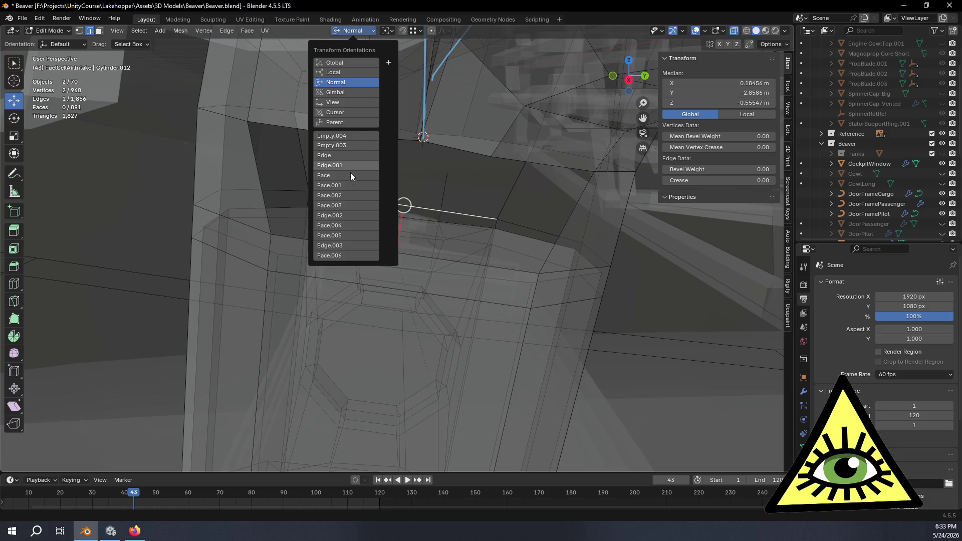
click(341, 256)
mouse_move(451, 266)
middle_down()
mouse_move(521, 307)
mouse_move(506, 298)
mouse_move(489, 254)
mouse_move(489, 245)
mouse_move(500, 249)
mouse_move(478, 242)
mouse_move(493, 233)
mouse_move(547, 251)
mouse_move(534, 274)
middle_up()
shift+click(473, 233)
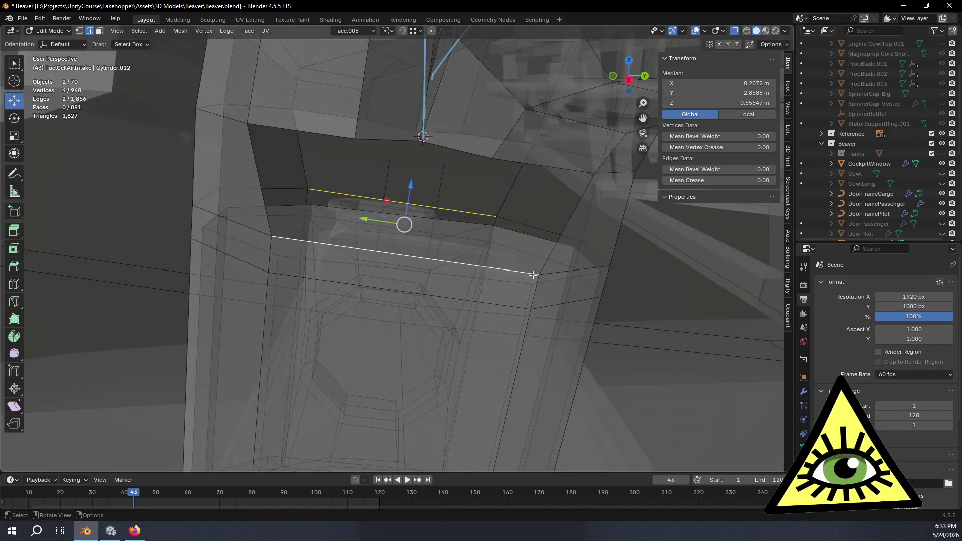
key(e)
key(z)
click(558, 265)
Scale the extruded edges to 0.740 about their individual origins.
key(g)
right_click(581, 296)
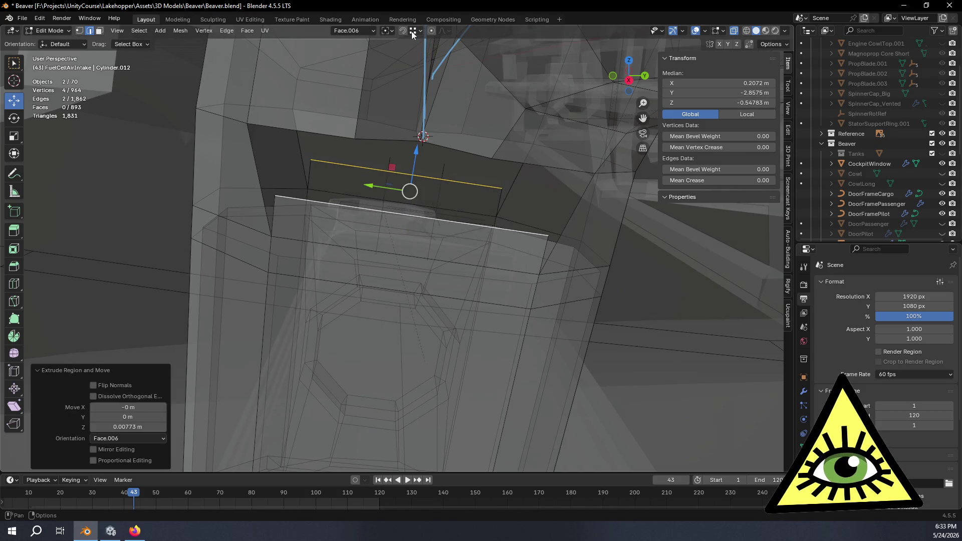
click(391, 31)
click(406, 79)
key(s)
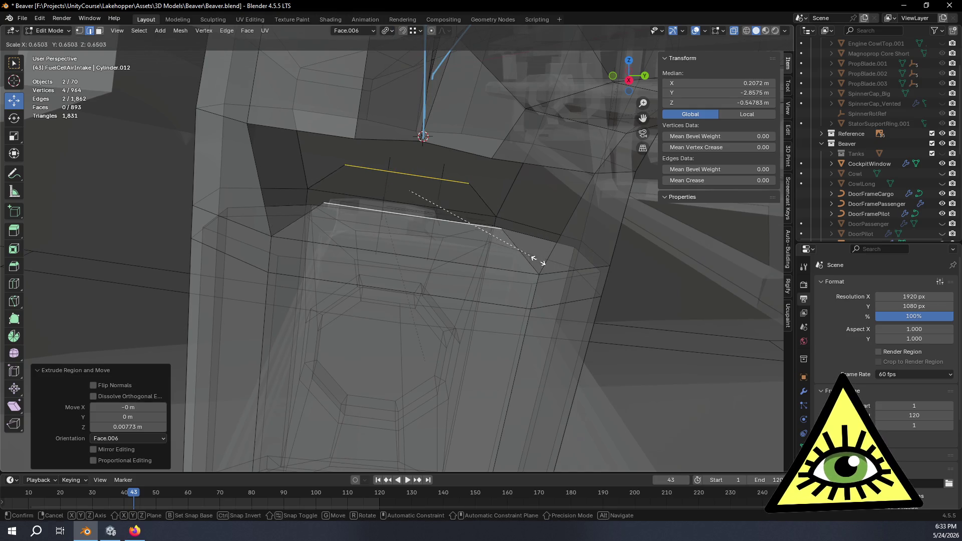
click(556, 266)
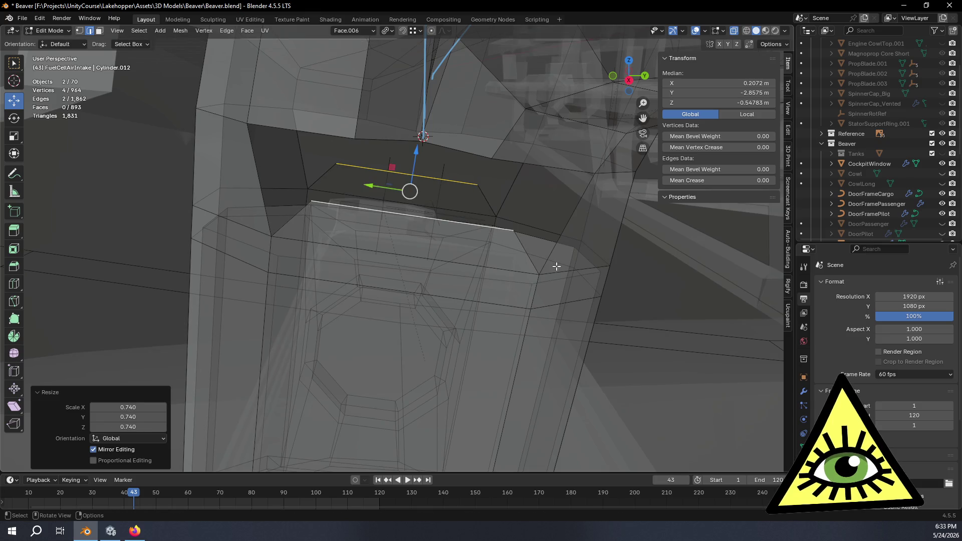
middle_drag(521, 212, 523, 174)
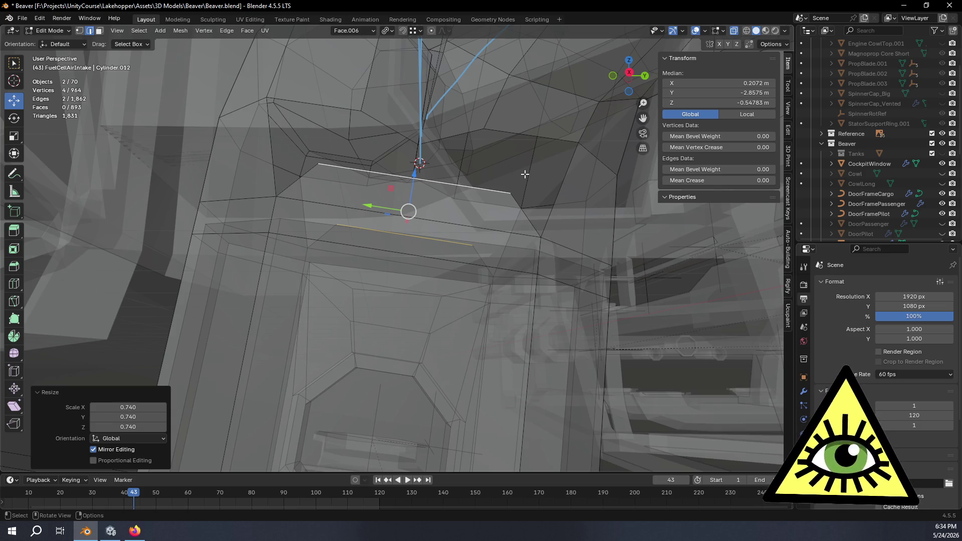
Select the edges bordering the gap and fill it with a triangular face.
mouse_move(504, 182)
middle_down()
mouse_move(506, 232)
mouse_move(476, 210)
mouse_move(500, 208)
mouse_move(510, 171)
mouse_move(541, 210)
mouse_move(497, 217)
mouse_move(397, 186)
mouse_move(356, 73)
middle_up()
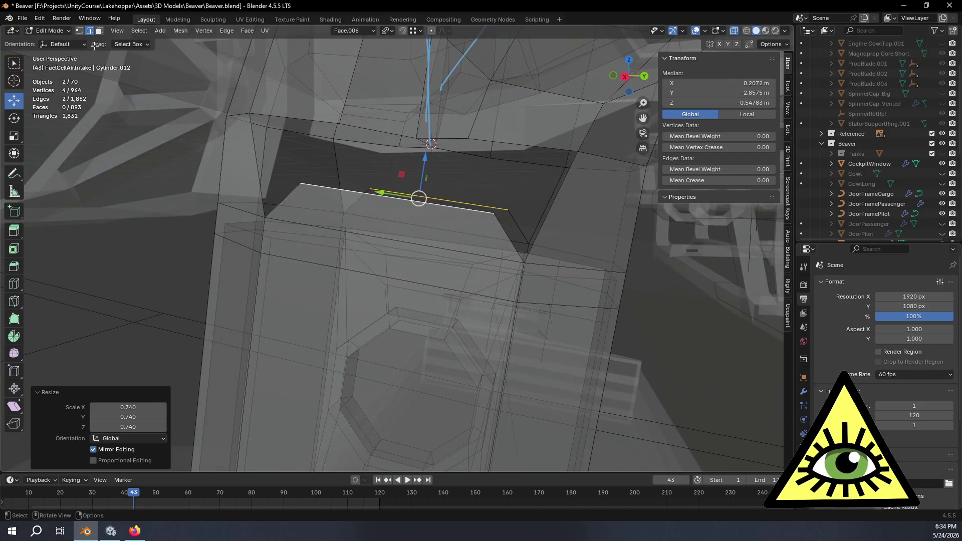
middle_drag(309, 198, 328, 203)
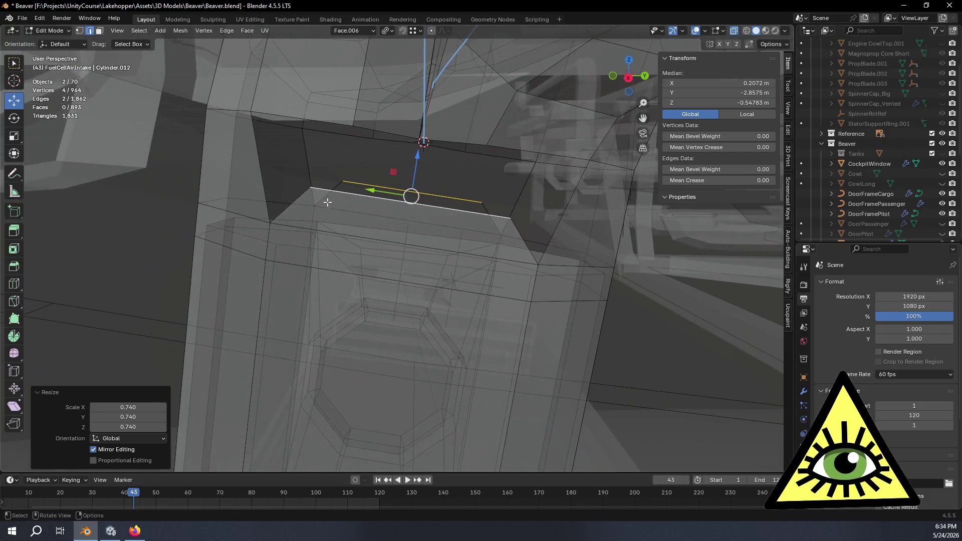
click(290, 203)
click(293, 121)
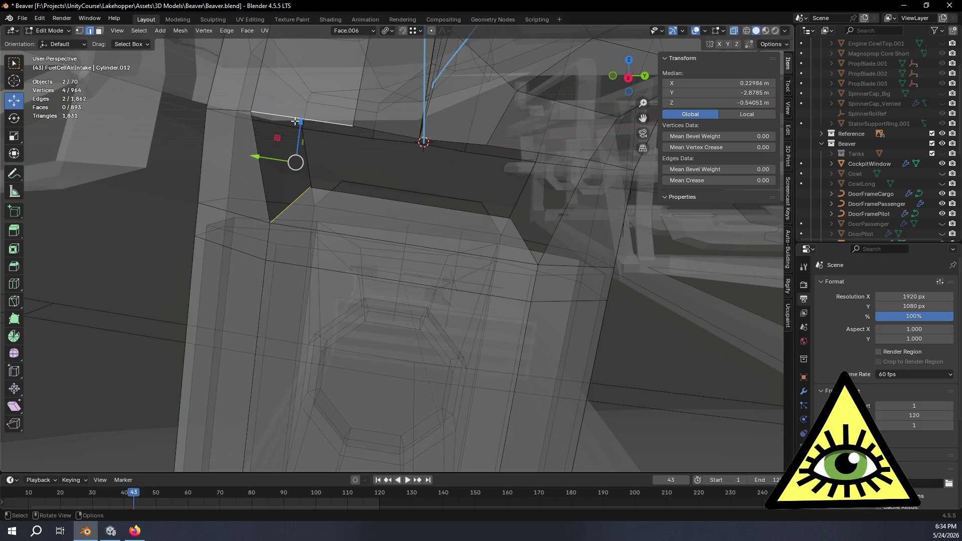
click(516, 231)
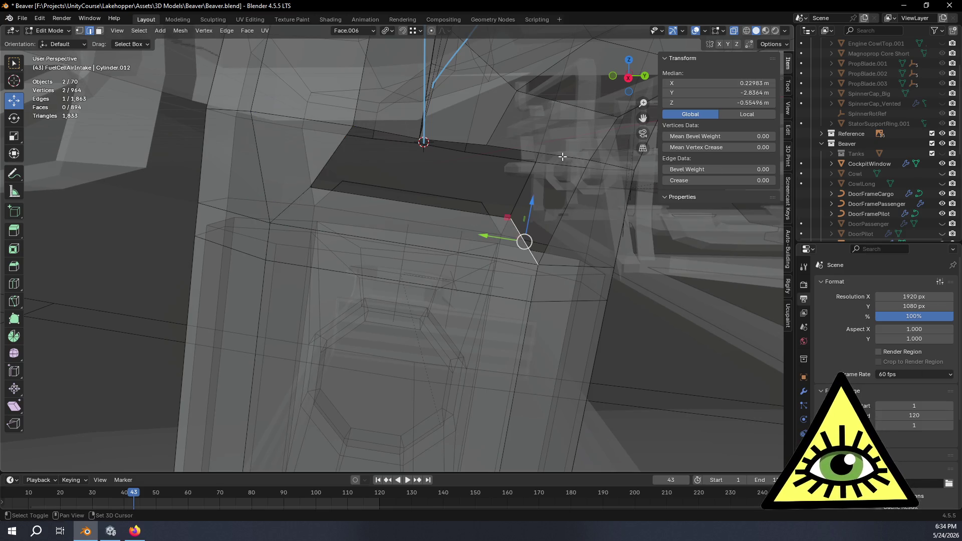
key(f)
mouse_move(562, 156)
middle_down()
mouse_move(521, 263)
mouse_move(528, 253)
mouse_move(560, 268)
mouse_move(546, 245)
mouse_move(556, 236)
mouse_move(550, 256)
mouse_move(475, 217)
mouse_move(423, 223)
mouse_move(438, 230)
mouse_move(516, 245)
mouse_move(429, 210)
middle_up()
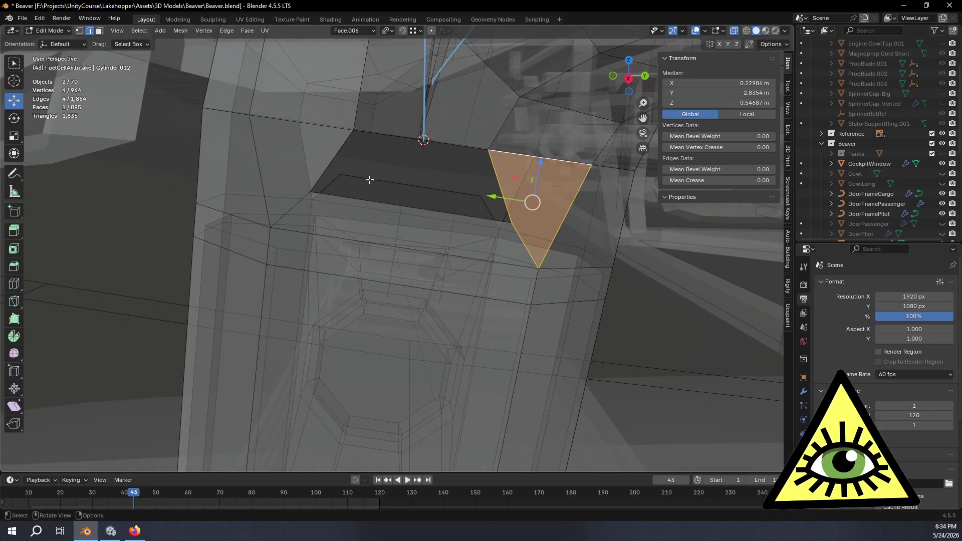
Extend an edge with Ctrl+right-click and fill the triangular gap with a face.
middle_drag(369, 178, 358, 176)
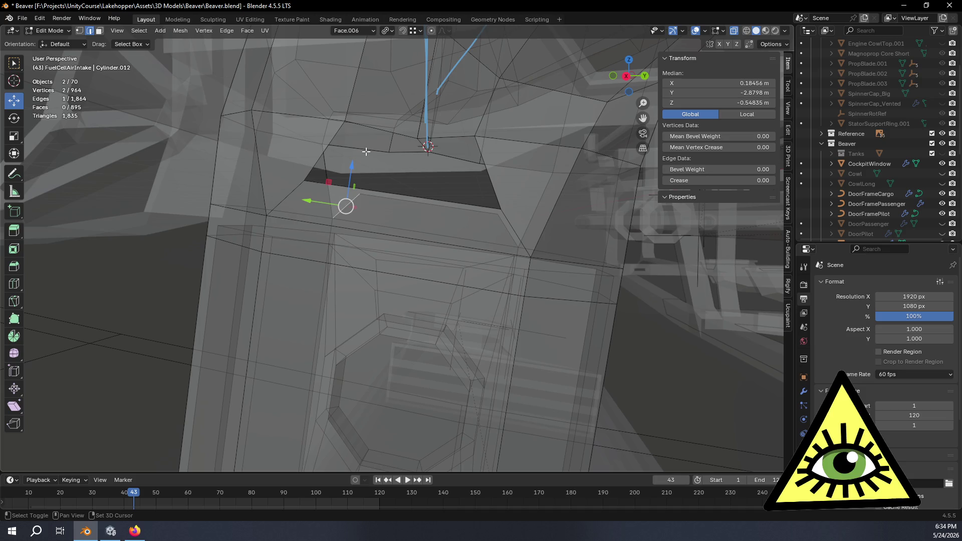
ctrl+right_click(387, 152)
mouse_move(433, 177)
middle_down()
mouse_move(478, 185)
mouse_move(452, 195)
mouse_move(459, 162)
mouse_move(466, 221)
mouse_move(489, 238)
mouse_move(470, 226)
mouse_move(489, 215)
mouse_move(471, 213)
mouse_move(452, 191)
middle_up()
key(f)
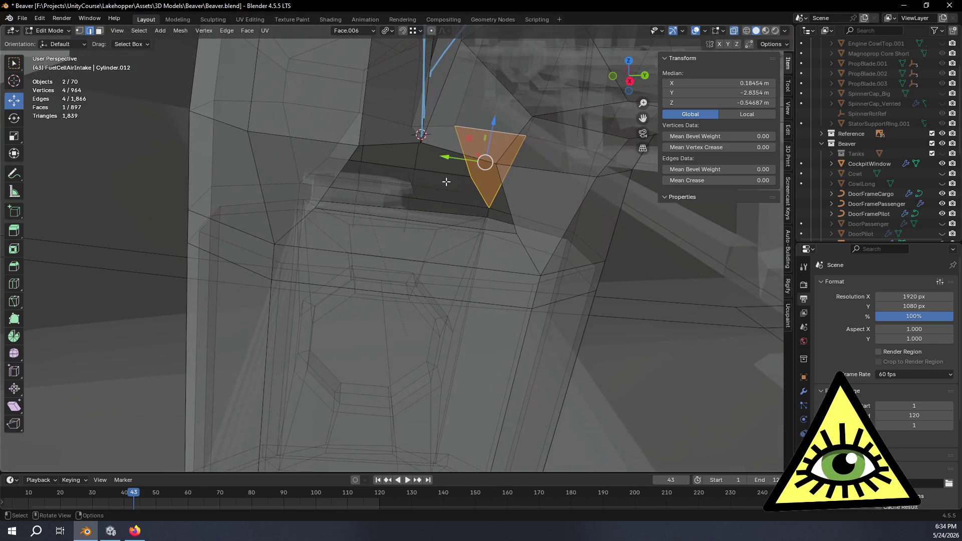
Move three joint vertices -0.0066 m along Face.006's Z axis.
click(80, 31)
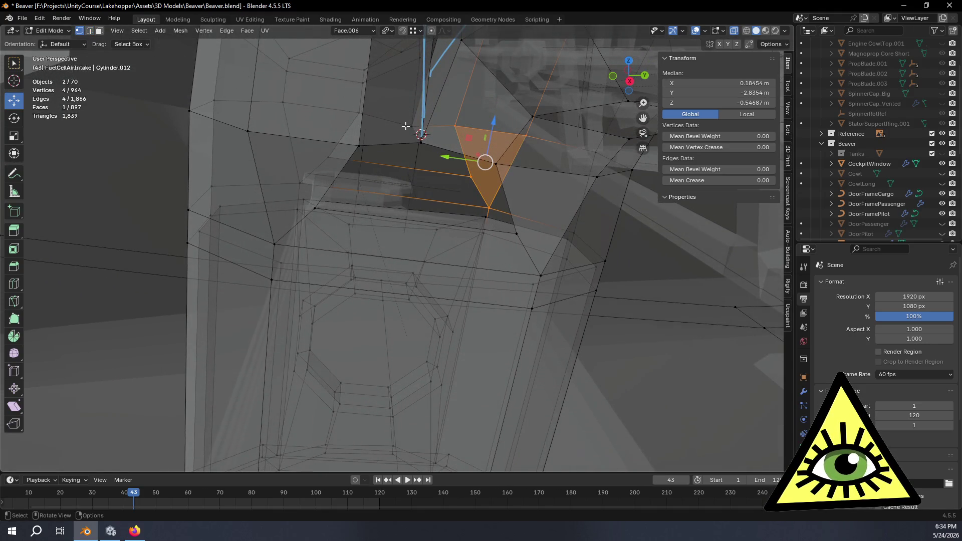
click(454, 126)
shift+click(365, 115)
shift+click(360, 143)
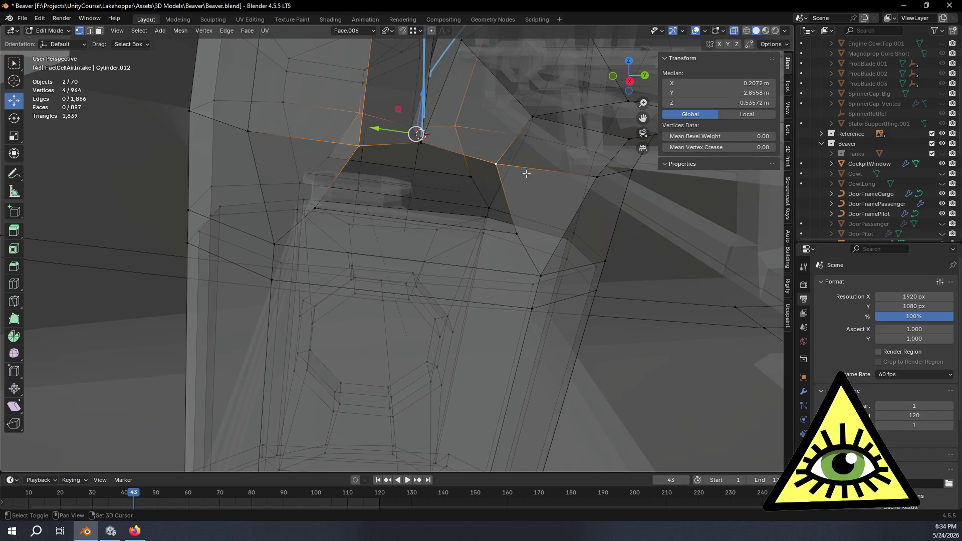
key(g)
key(z)
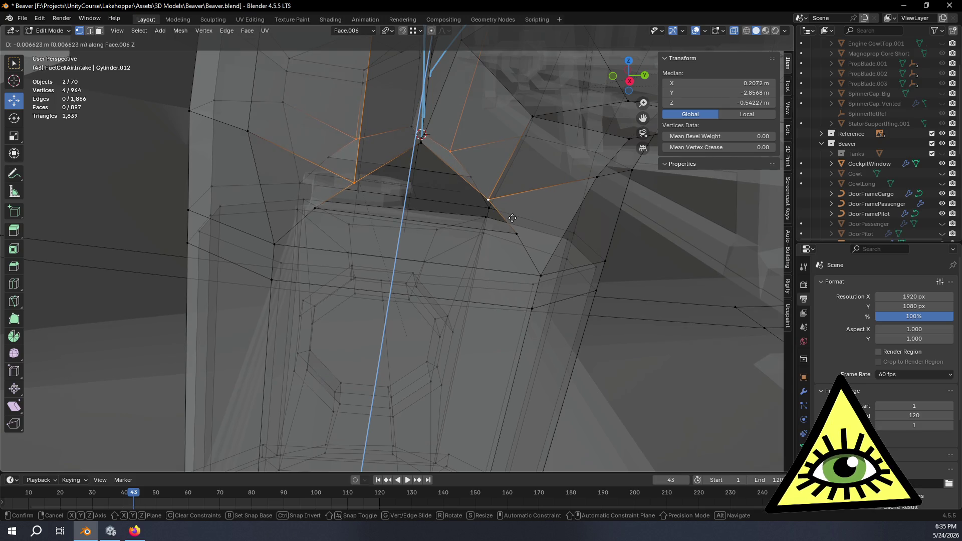
click(512, 218)
mouse_move(500, 230)
middle_down()
mouse_move(405, 200)
mouse_move(486, 231)
middle_up()
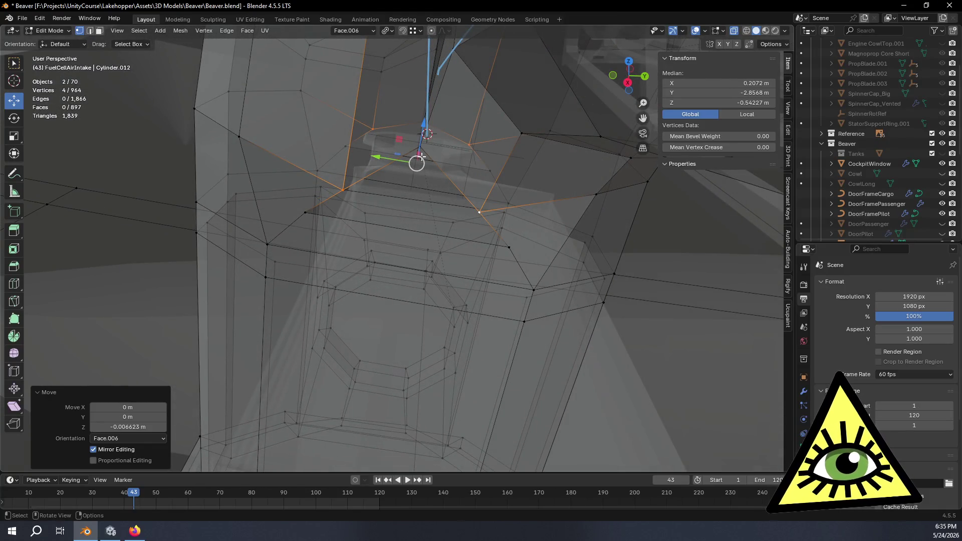
click(90, 30)
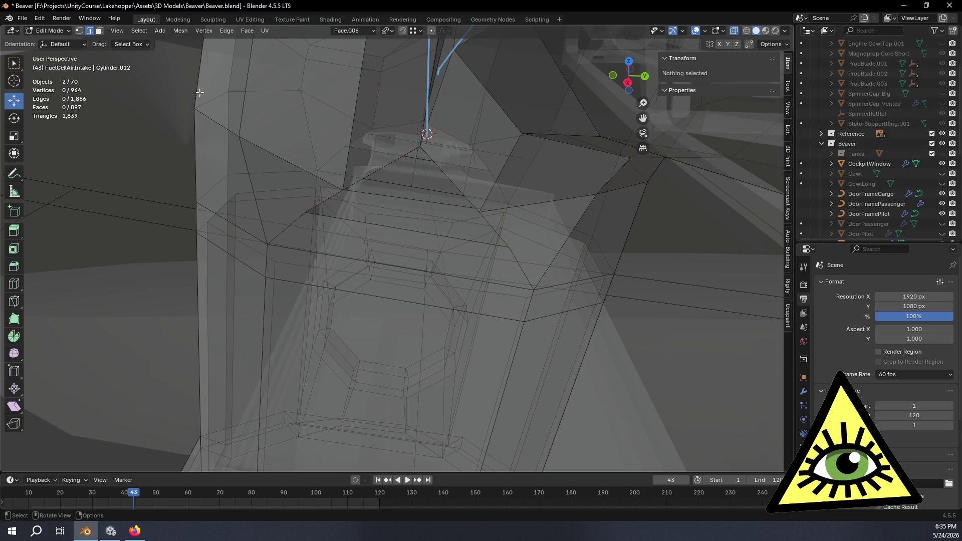
Fill a triangle at the next gap and a quad between two opposite edges.
scroll(395, 172, up, 2)
click(421, 168)
shift+click(423, 152)
key(f)
middle_drag(432, 161, 384, 173)
click(336, 187)
shift+click(495, 203)
key(f)
mouse_move(496, 203)
middle_down()
mouse_move(559, 159)
mouse_move(606, 159)
middle_up()
Fill another triangle and a final quad to close the last holes.
middle_drag(499, 173, 506, 176)
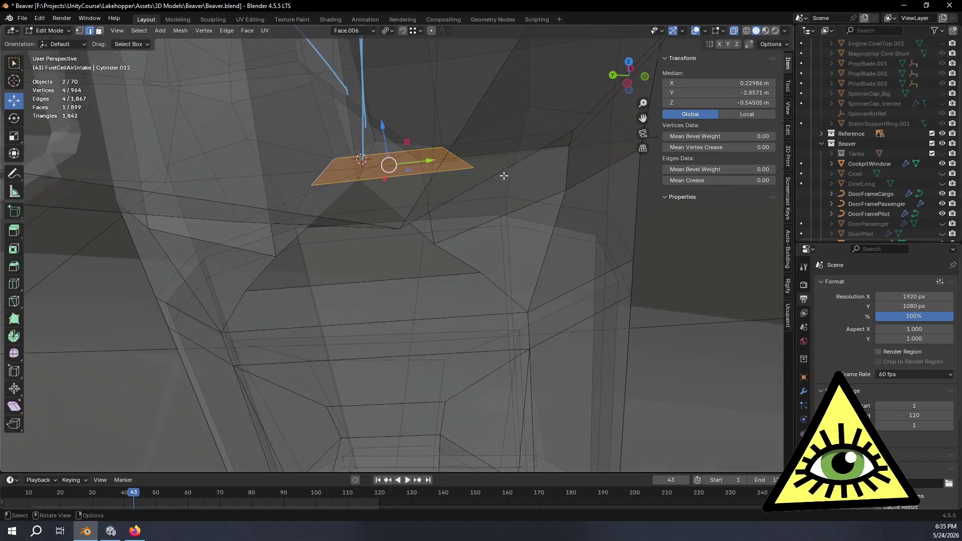
click(393, 205)
shift+click(338, 200)
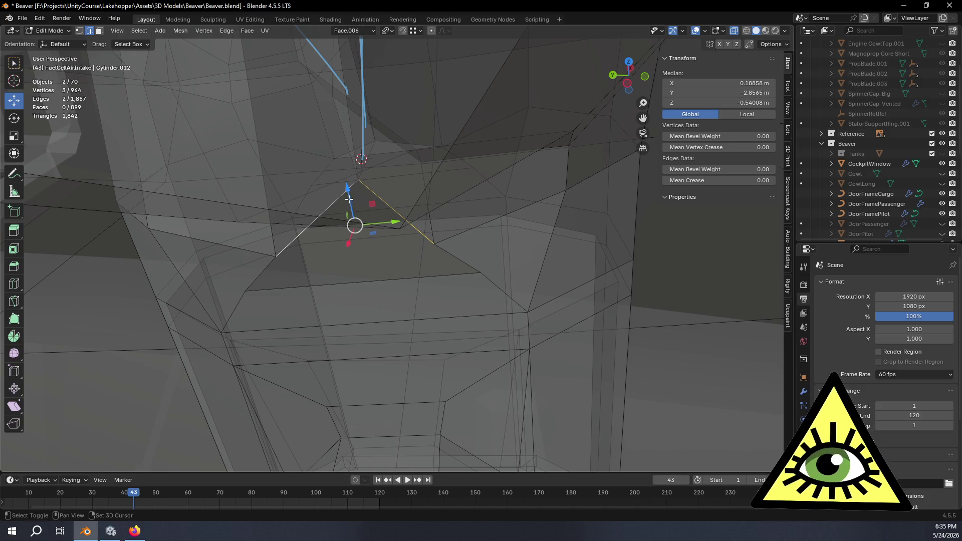
key(f)
mouse_move(453, 210)
middle_down()
mouse_move(436, 225)
mouse_move(243, 262)
middle_up()
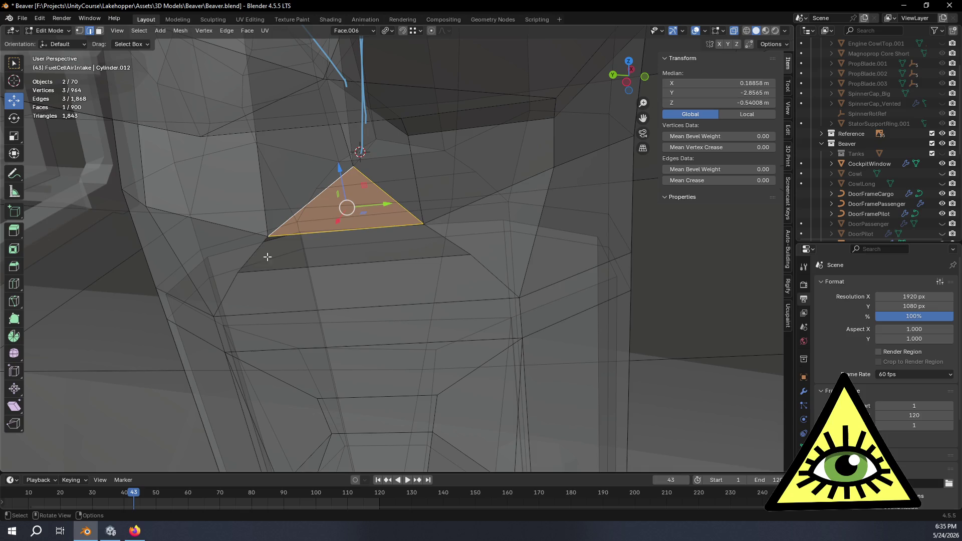
click(250, 256)
key(f)
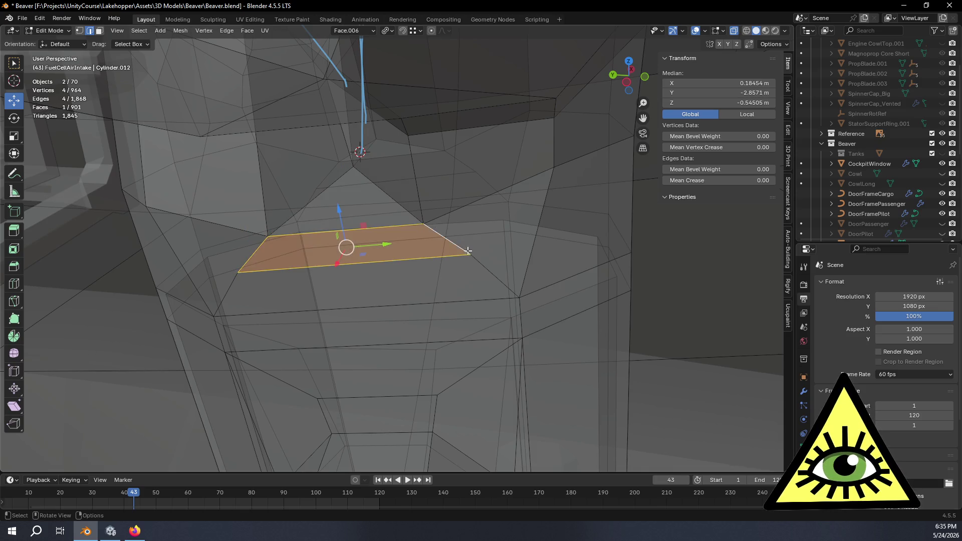
Check an edge on the nearby fuselage and return to Object Mode.
scroll(454, 243, down, 5)
click(631, 255)
scroll(632, 255, up, 3)
mouse_move(631, 255)
middle_down()
mouse_move(404, 255)
mouse_move(464, 273)
mouse_move(312, 284)
mouse_move(598, 261)
mouse_move(655, 277)
mouse_move(625, 259)
mouse_move(580, 257)
mouse_move(623, 257)
mouse_move(586, 254)
middle_up()
key(Tab)
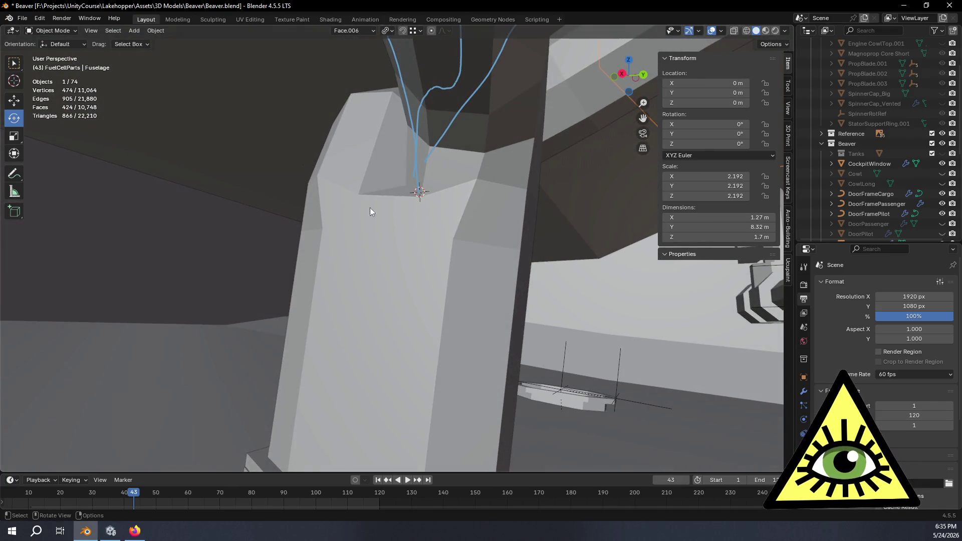
Enter Edit Mode on the 258-vertex Fuselage and orbit around its struts and frame.
key(Tab)
mouse_move(489, 282)
middle_down()
mouse_move(401, 294)
mouse_move(332, 318)
mouse_move(516, 296)
mouse_move(473, 311)
mouse_move(438, 277)
mouse_move(356, 272)
mouse_move(381, 284)
mouse_move(544, 262)
mouse_move(568, 216)
mouse_move(536, 208)
mouse_move(588, 238)
mouse_move(562, 232)
mouse_move(573, 234)
middle_up()
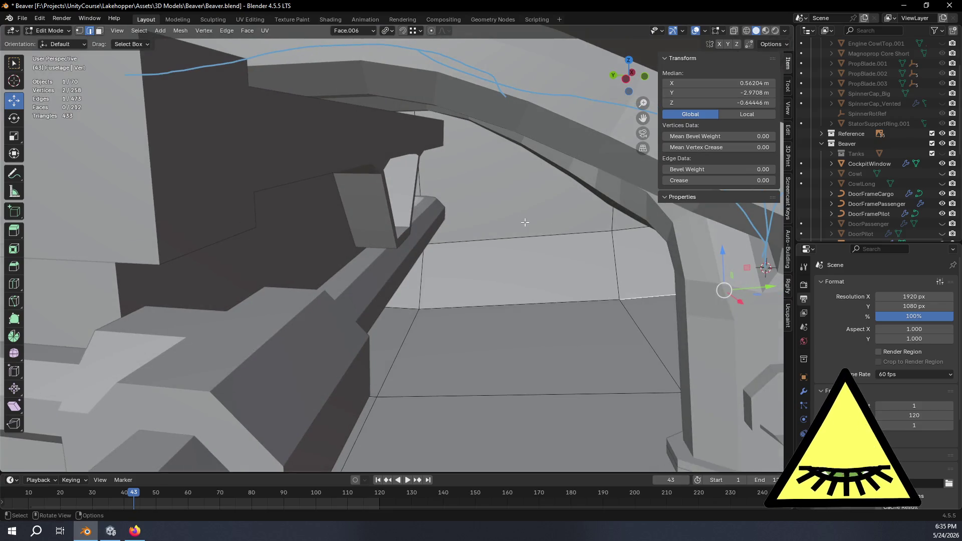
mouse_move(508, 214)
middle_down()
mouse_move(552, 235)
mouse_move(499, 229)
middle_up()
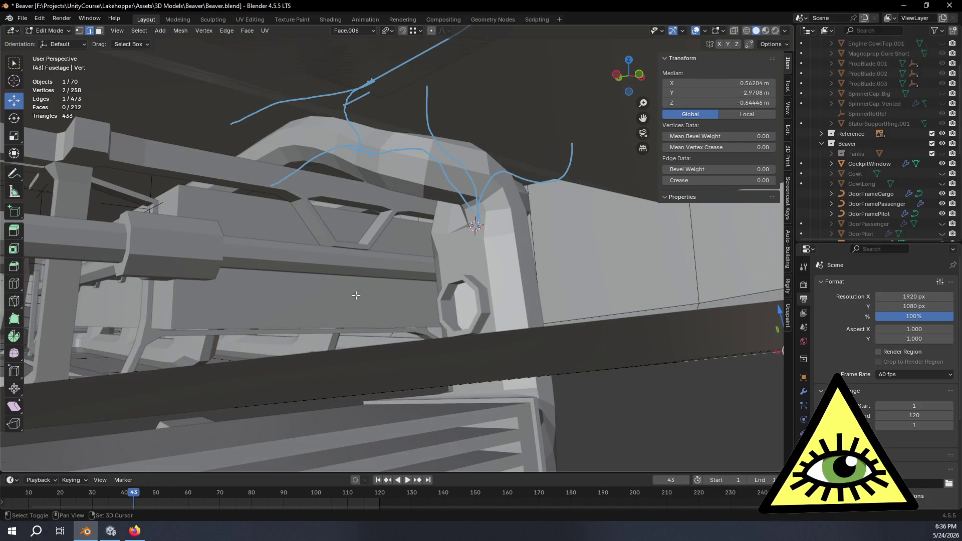
middle_drag(362, 299, 436, 274)
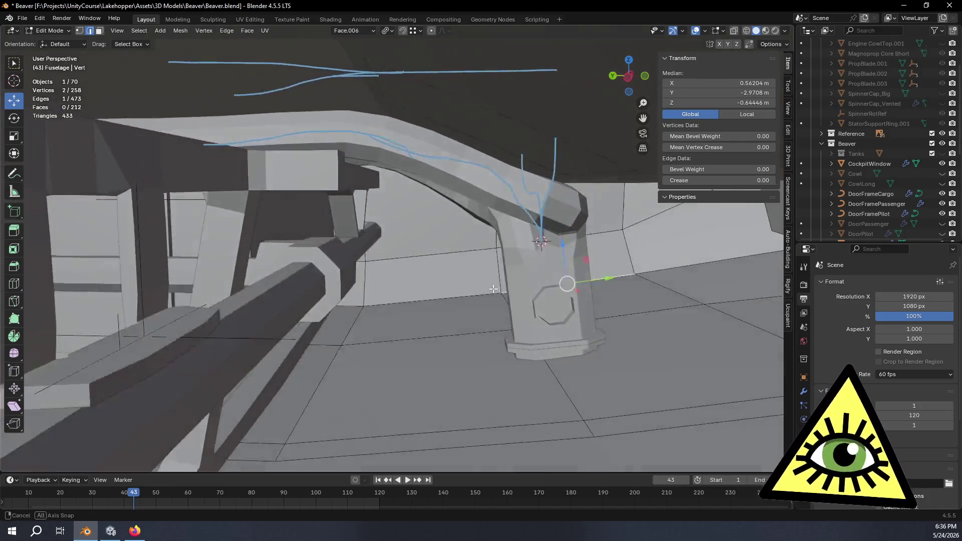
mouse_move(493, 289)
middle_down()
mouse_move(511, 301)
mouse_move(496, 275)
mouse_move(682, 275)
middle_up()
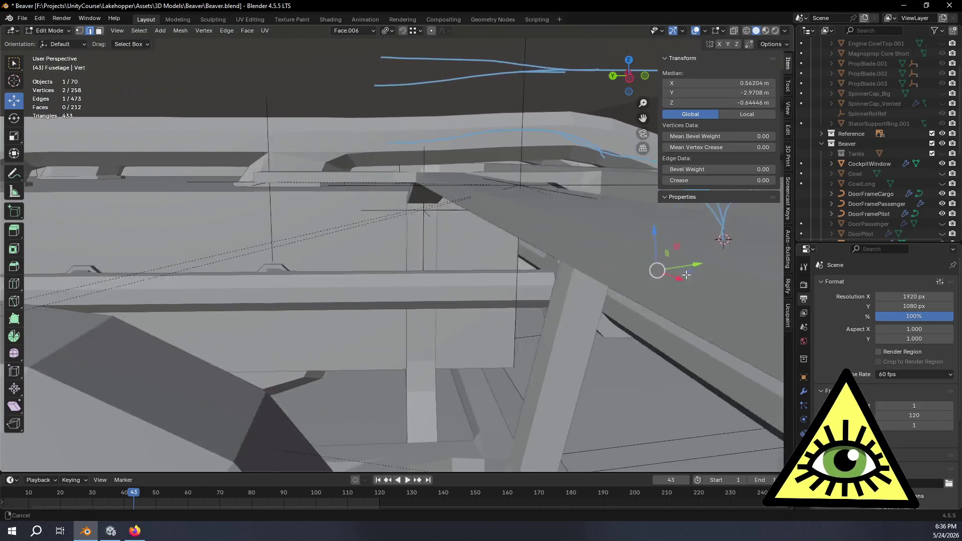
mouse_move(550, 259)
middle_down()
mouse_move(388, 262)
mouse_move(410, 281)
mouse_move(419, 276)
middle_up()
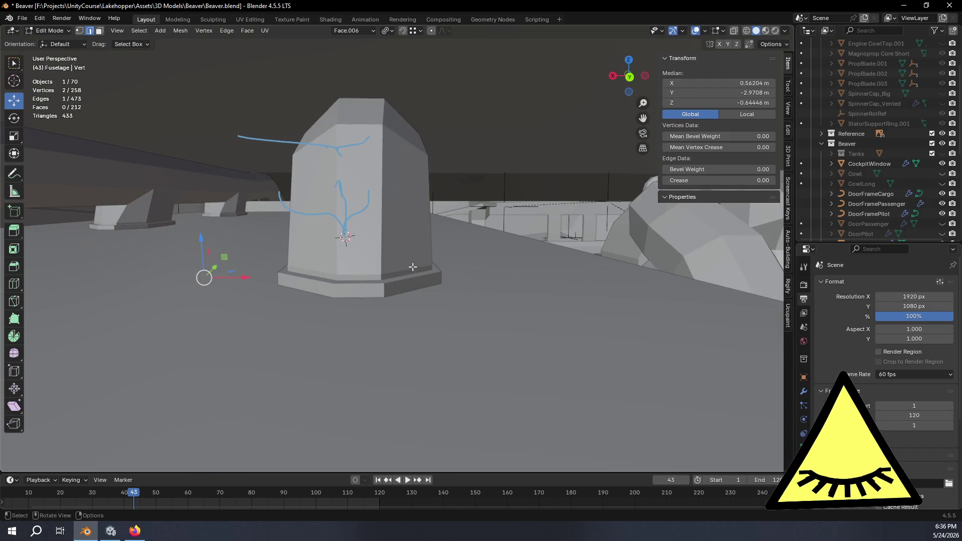
mouse_move(374, 250)
middle_down()
mouse_move(328, 296)
mouse_move(262, 311)
mouse_move(275, 252)
mouse_move(315, 245)
mouse_move(279, 260)
mouse_move(344, 231)
mouse_move(414, 249)
mouse_move(384, 266)
middle_up()
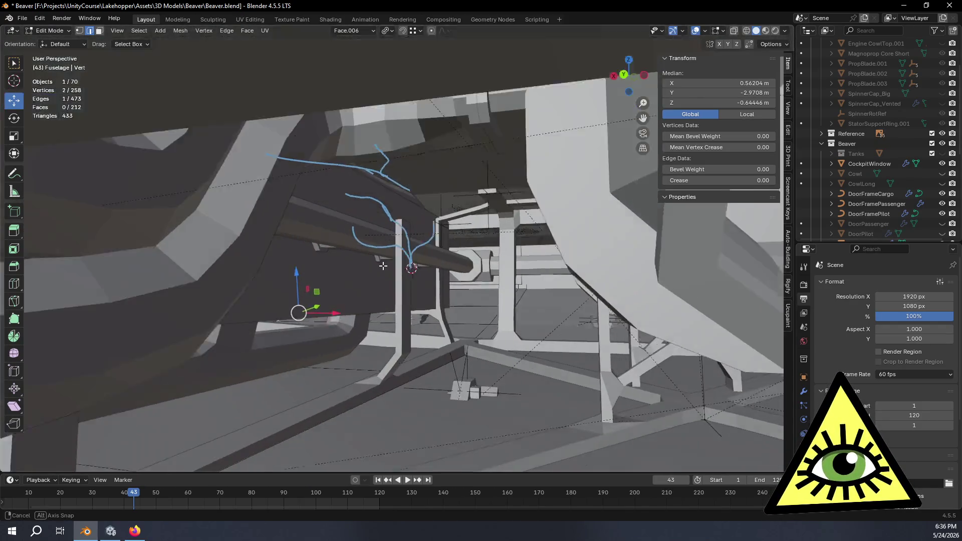
mouse_move(473, 254)
middle_down()
mouse_move(494, 270)
mouse_move(392, 275)
mouse_move(306, 261)
mouse_move(378, 256)
mouse_move(418, 272)
mouse_move(472, 266)
mouse_move(370, 295)
mouse_move(501, 281)
mouse_move(511, 246)
mouse_move(496, 238)
mouse_move(460, 261)
mouse_move(415, 254)
mouse_move(340, 188)
mouse_move(436, 198)
mouse_move(466, 230)
mouse_move(446, 285)
mouse_move(440, 229)
mouse_move(474, 240)
middle_up()
Return to Object Mode, select the Turbocompressor and briefly inspect its mesh in Edit Mode.
key(Tab)
click(499, 296)
mouse_move(500, 300)
middle_down()
mouse_move(247, 268)
mouse_move(382, 260)
mouse_move(356, 187)
mouse_move(407, 265)
middle_up()
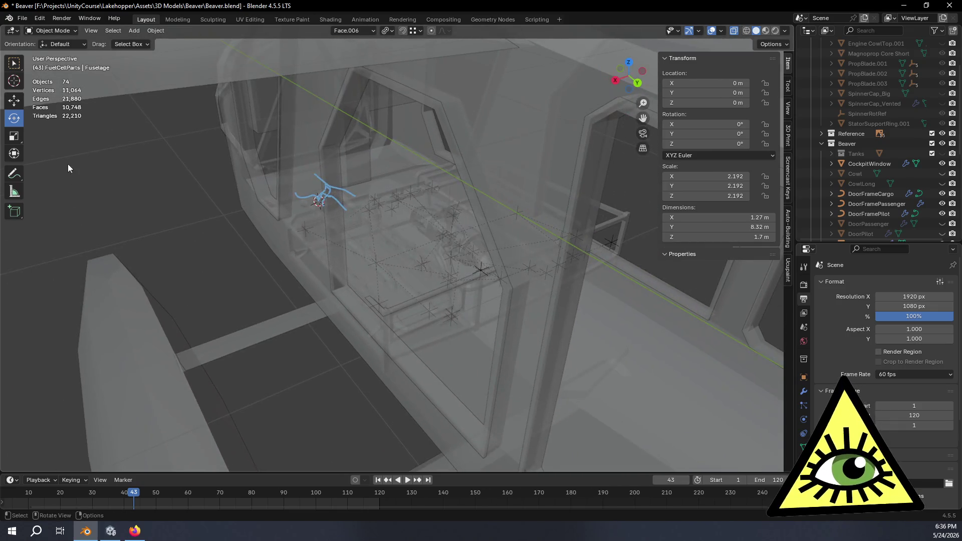
click(8, 177)
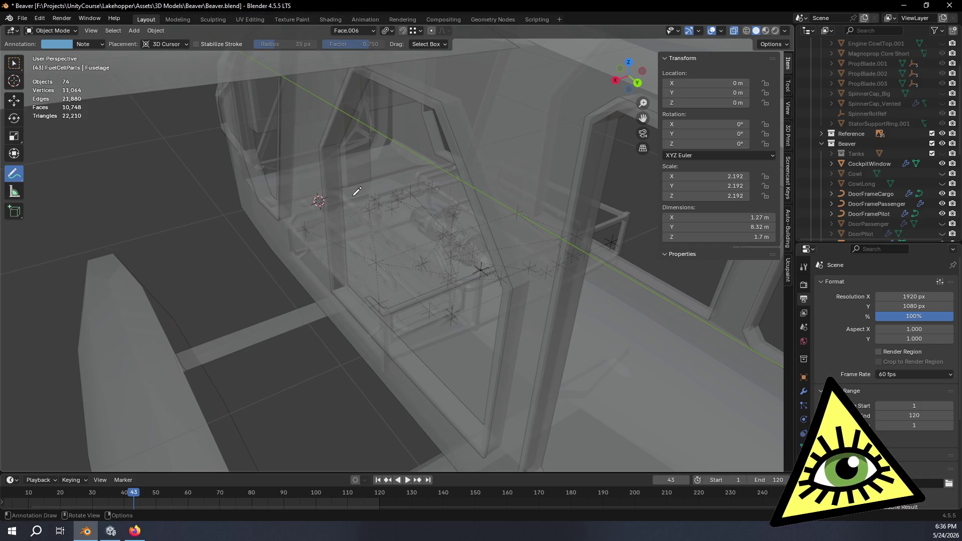
scroll(408, 196, up, 3)
click(14, 64)
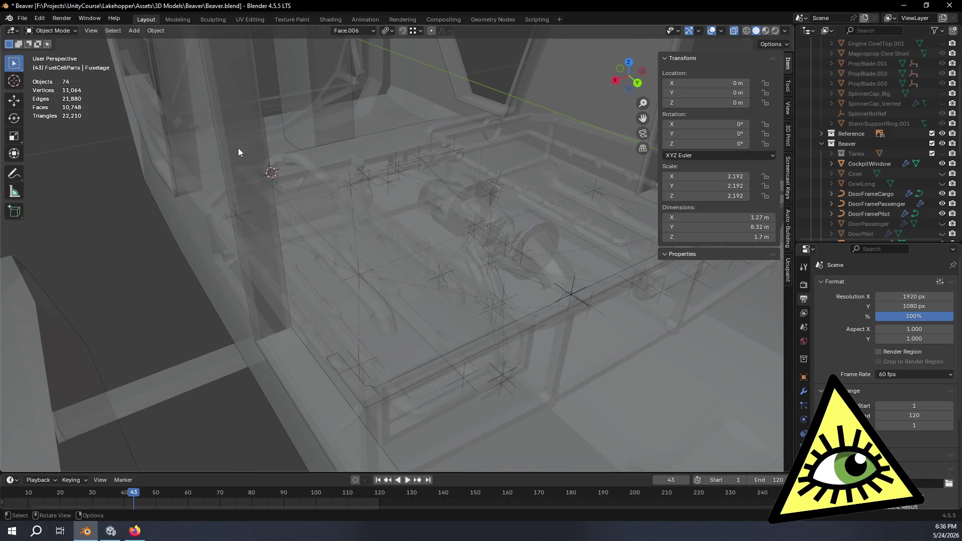
click(452, 214)
click(455, 214)
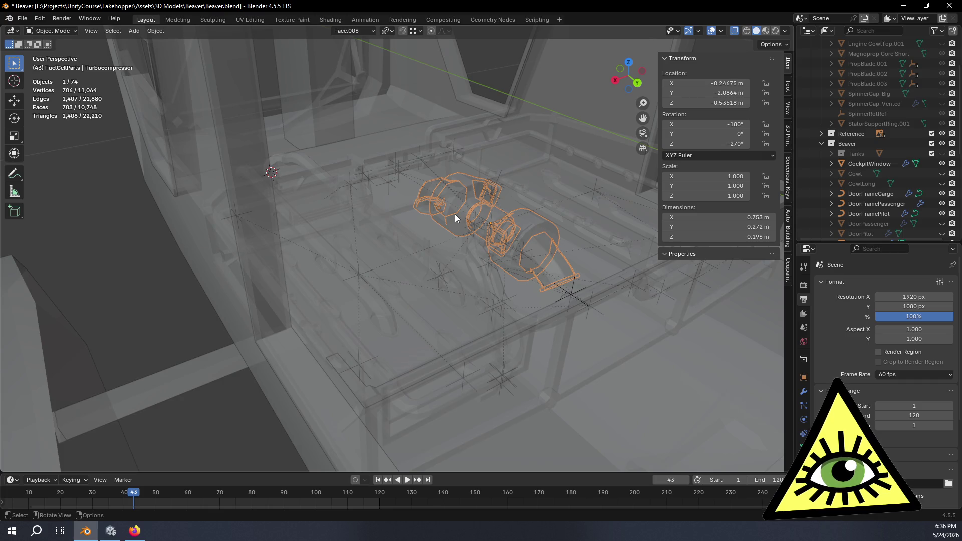
key(Tab)
mouse_move(510, 258)
middle_down()
mouse_move(506, 280)
mouse_move(493, 270)
mouse_move(476, 277)
mouse_move(498, 259)
mouse_move(476, 172)
mouse_move(464, 189)
middle_up()
key(Tab)
Select the IntercoolerIntake object and enter Edit Mode on its 96-vertex mesh.
scroll(484, 267, up, 5)
click(465, 189)
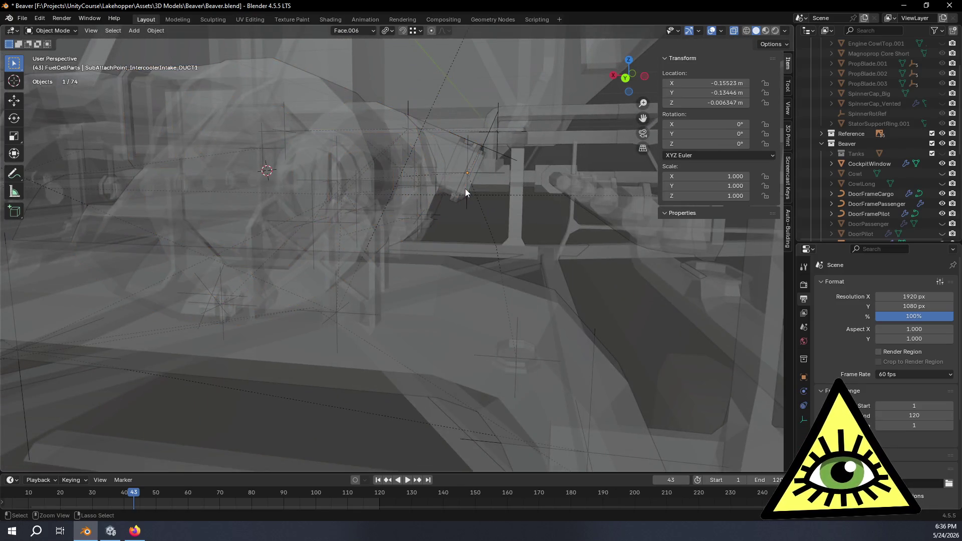
click(472, 172)
key(Tab)
mouse_move(467, 210)
middle_down()
mouse_move(460, 289)
mouse_move(663, 335)
mouse_move(394, 119)
mouse_move(298, 212)
mouse_move(472, 205)
mouse_move(392, 215)
mouse_move(552, 223)
mouse_move(564, 249)
mouse_move(493, 232)
mouse_move(668, 273)
mouse_move(262, 206)
mouse_move(293, 214)
mouse_move(320, 187)
mouse_move(350, 200)
mouse_move(344, 210)
mouse_move(354, 218)
mouse_move(355, 249)
mouse_move(332, 275)
mouse_move(334, 198)
mouse_move(322, 187)
mouse_move(294, 204)
mouse_move(240, 204)
middle_up()
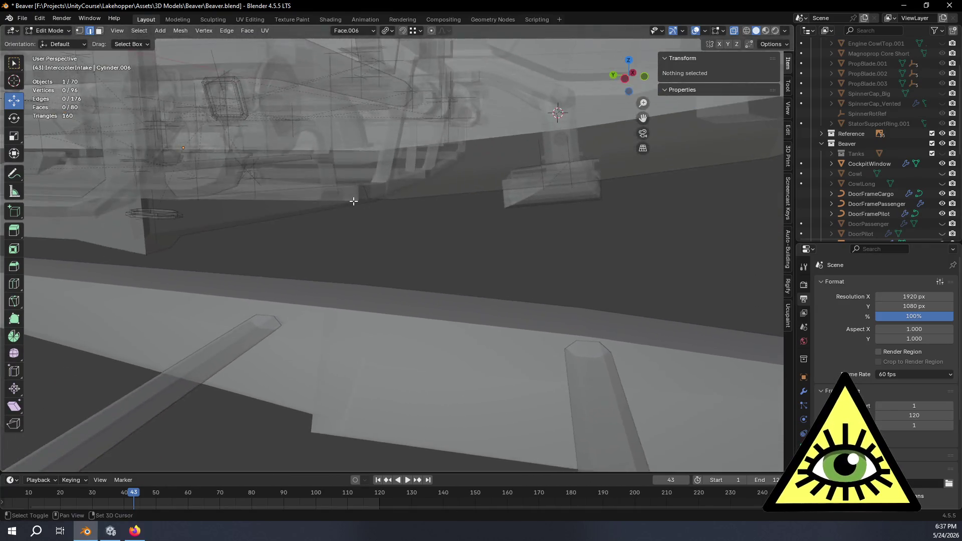
Inspect the frame underside and select the octagon ring.
mouse_move(353, 200)
middle_down()
mouse_move(399, 215)
mouse_move(271, 139)
middle_up()
mouse_move(547, 180)
middle_down()
mouse_move(455, 170)
mouse_move(468, 163)
middle_up()
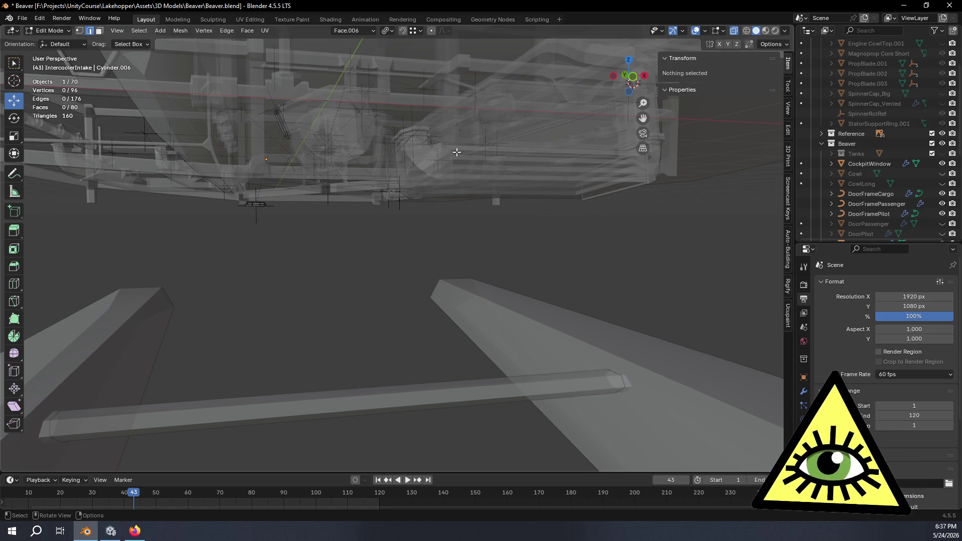
mouse_move(459, 221)
middle_down()
mouse_move(399, 208)
mouse_move(451, 217)
mouse_move(510, 264)
mouse_move(522, 289)
mouse_move(485, 286)
middle_up()
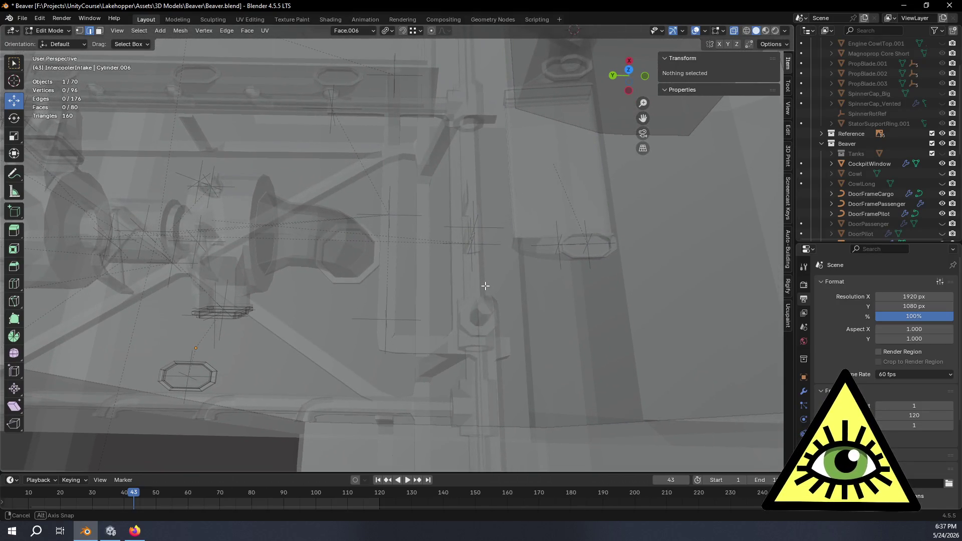
drag(247, 403, 297, 403)
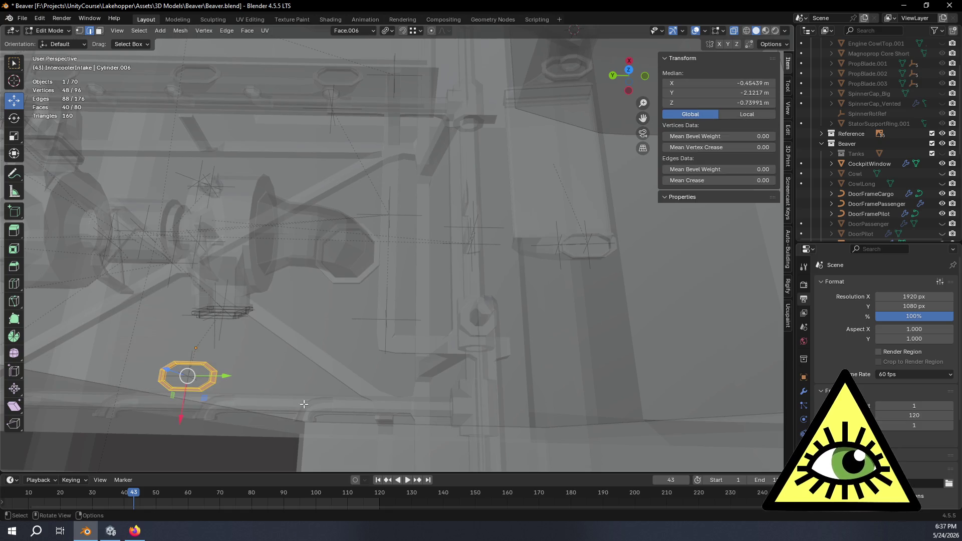
mouse_move(542, 325)
shift+middle_down()
mouse_move(452, 337)
mouse_move(500, 338)
shift+middle_up()
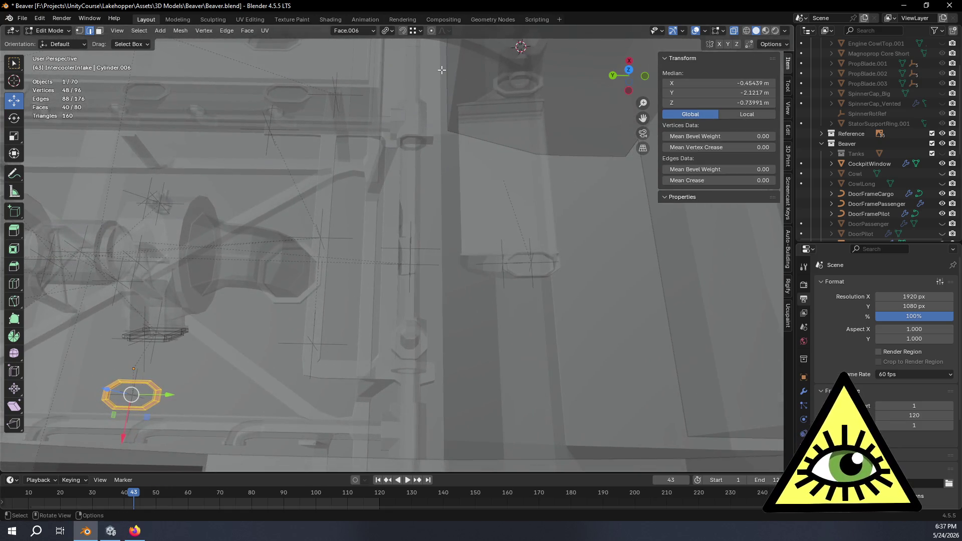
Set transform orientation to Global and pivot point to Bounding Box Center, then check snapping settings.
click(371, 31)
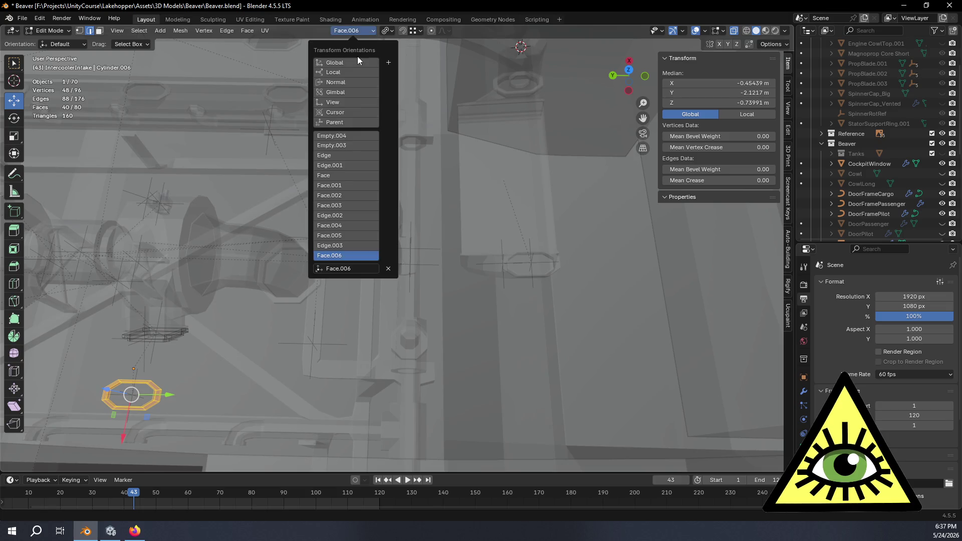
click(365, 56)
click(390, 31)
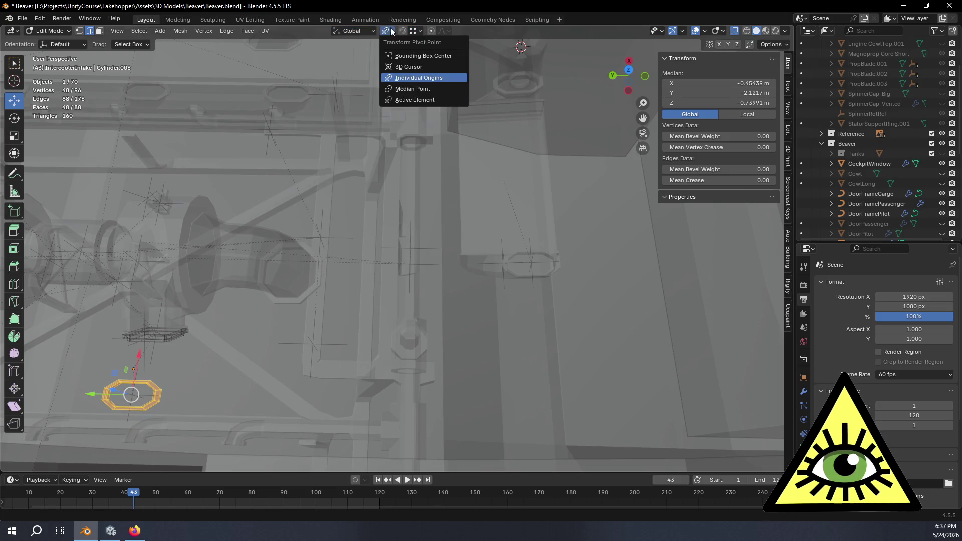
click(410, 56)
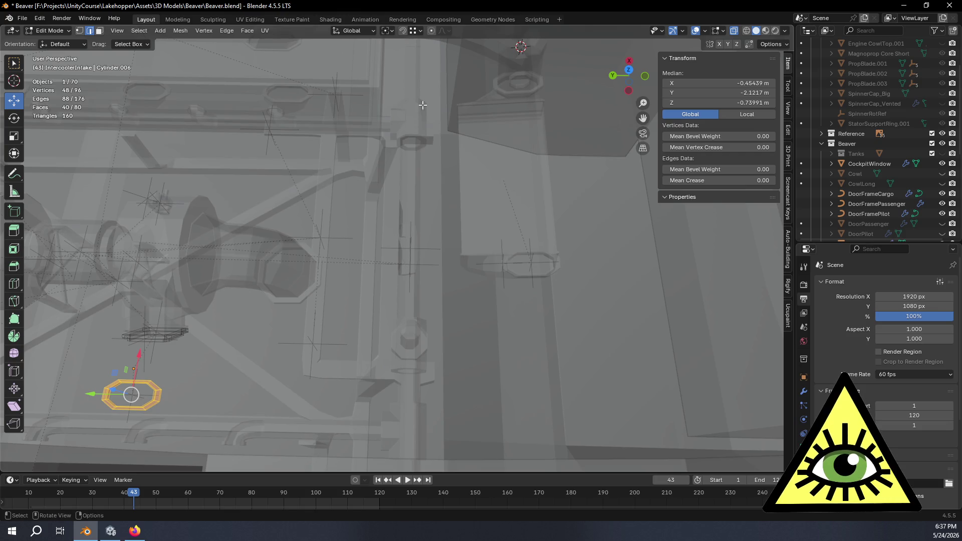
mouse_move(531, 270)
middle_down()
mouse_move(542, 252)
mouse_move(472, 264)
mouse_move(489, 276)
mouse_move(459, 276)
mouse_move(489, 230)
mouse_move(382, 5)
middle_up()
click(421, 31)
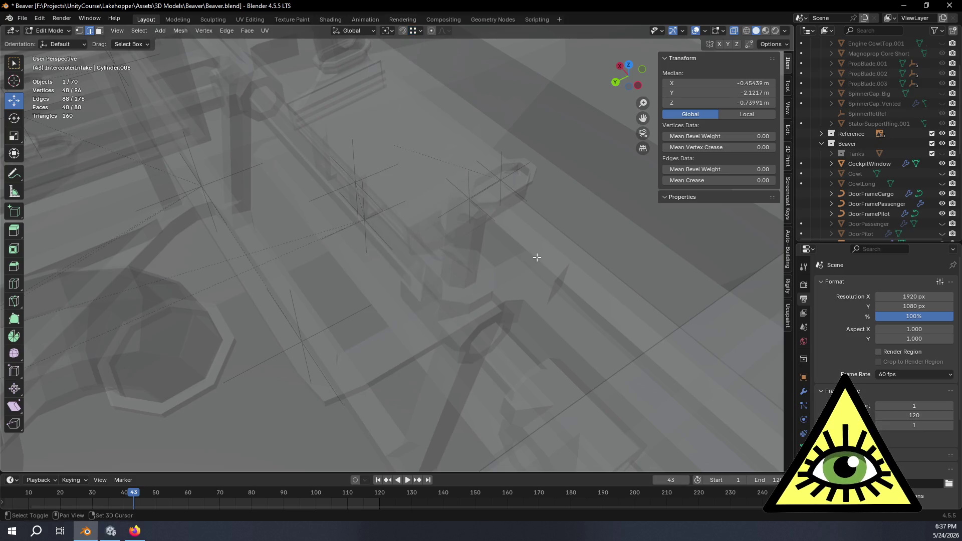
Move the octagon ring to its new position and switch to the Left side view.
scroll(502, 278, up, 2)
key(g)
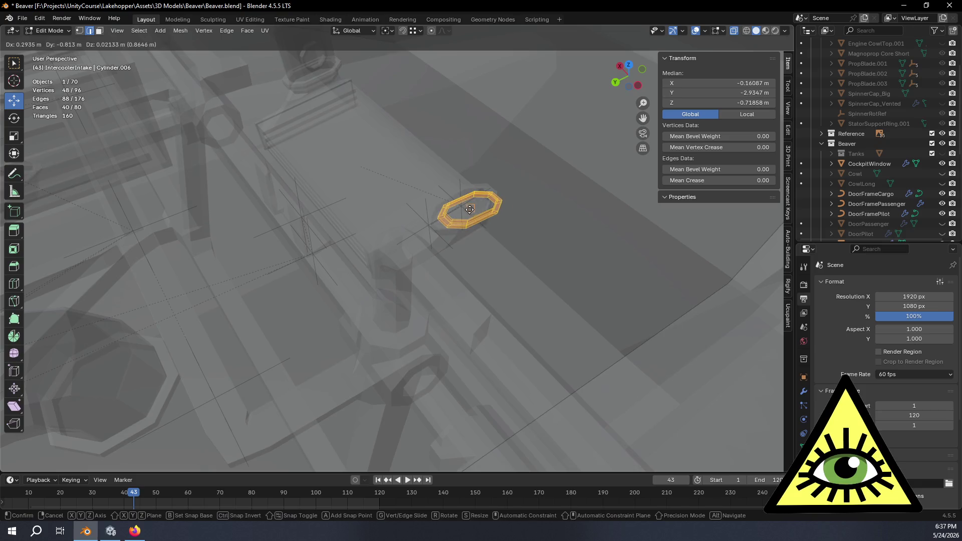
click(489, 230)
mouse_move(489, 230)
middle_down()
mouse_move(479, 183)
mouse_move(460, 246)
mouse_move(483, 230)
mouse_move(506, 266)
middle_up()
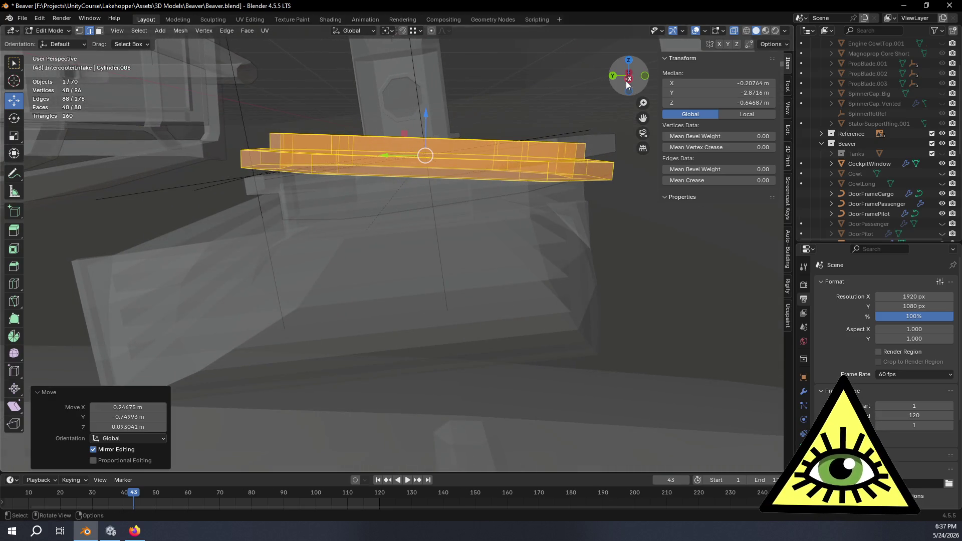
click(627, 79)
scroll(582, 121, up, 2)
shift+middle_drag(581, 120, 536, 219)
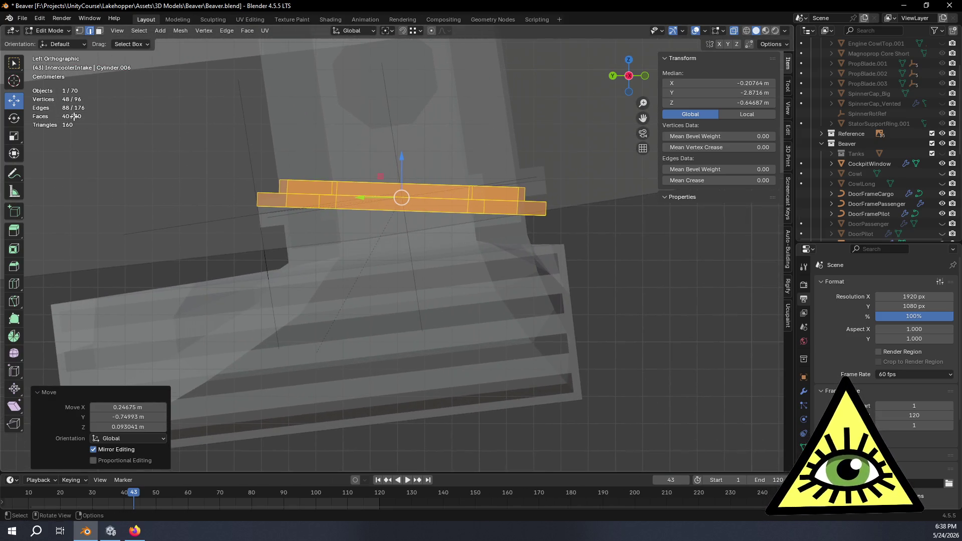
Rotate the ring about 9.7° to match the housing slope.
click(15, 118)
mouse_move(435, 182)
mouse_down()
mouse_move(541, 96)
mouse_move(555, 99)
mouse_up()
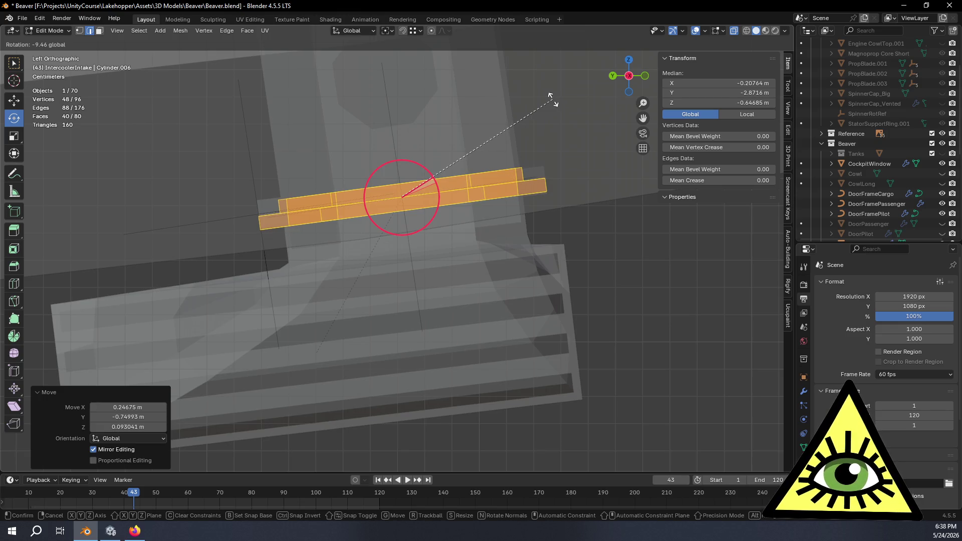
drag(554, 99, 553, 99)
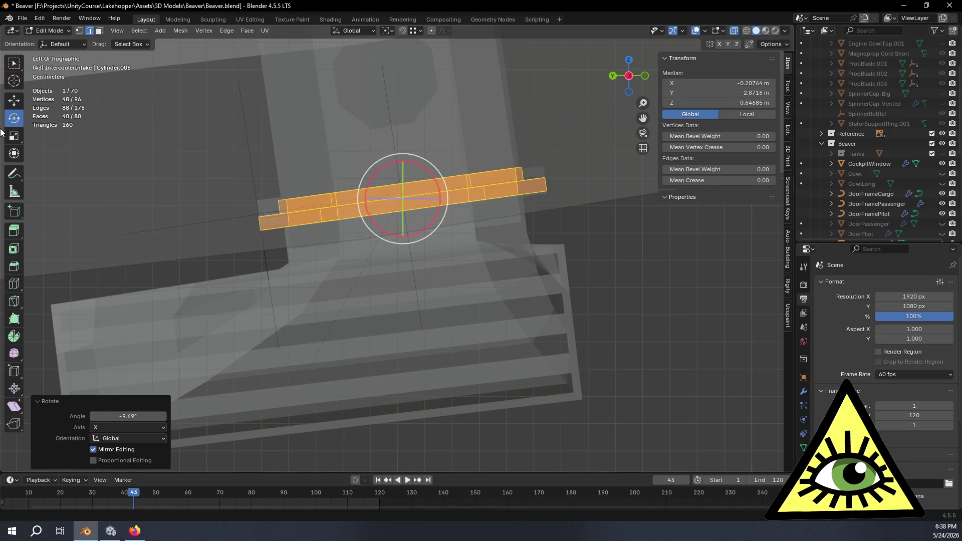
Switch orientation to Face.006 and nudge the ring along the face normal.
click(14, 100)
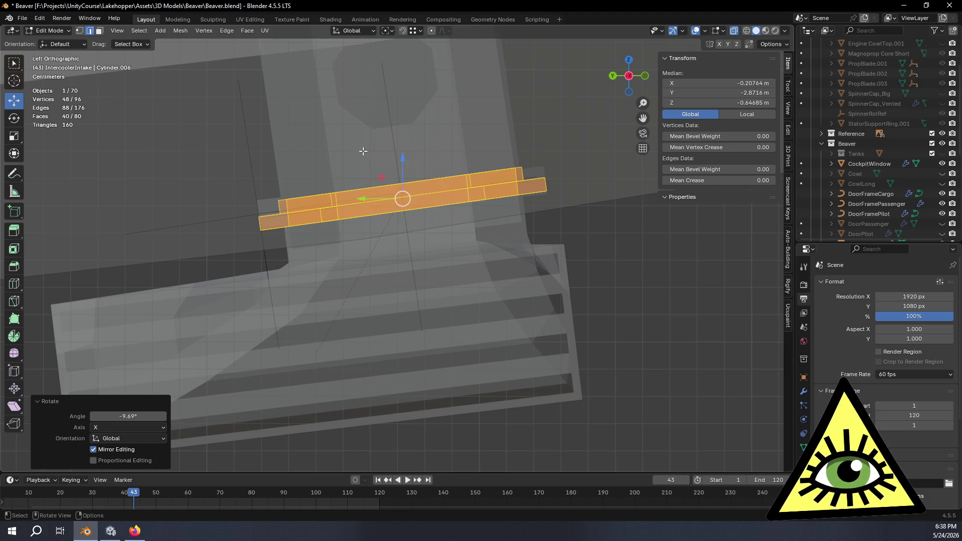
click(359, 32)
click(352, 256)
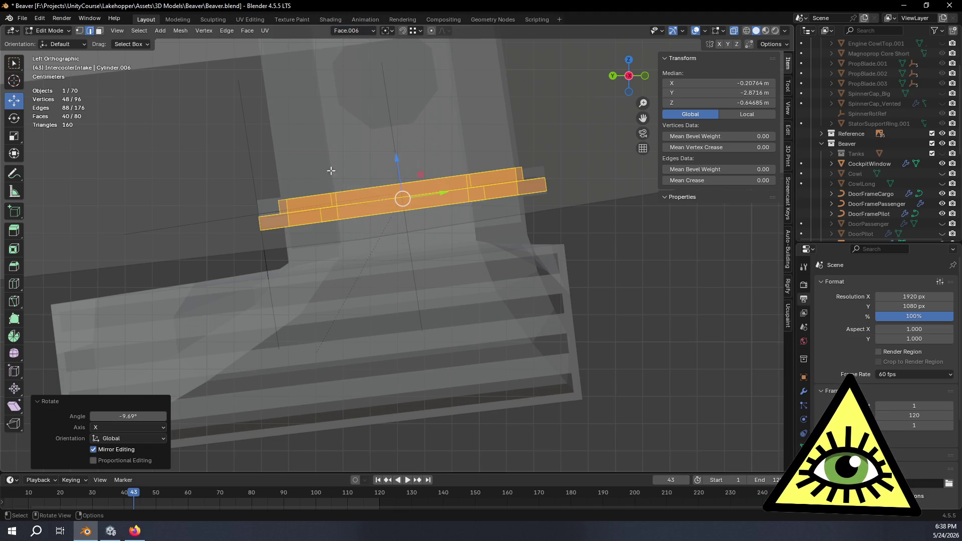
drag(396, 163, 396, 143)
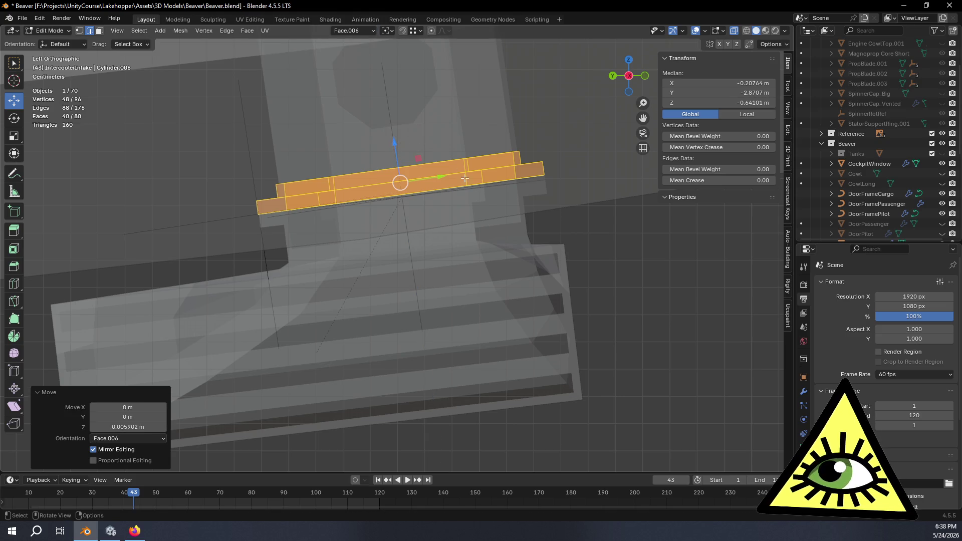
scroll(466, 184, up, 5)
shift+middle_drag(461, 179, 334, 240)
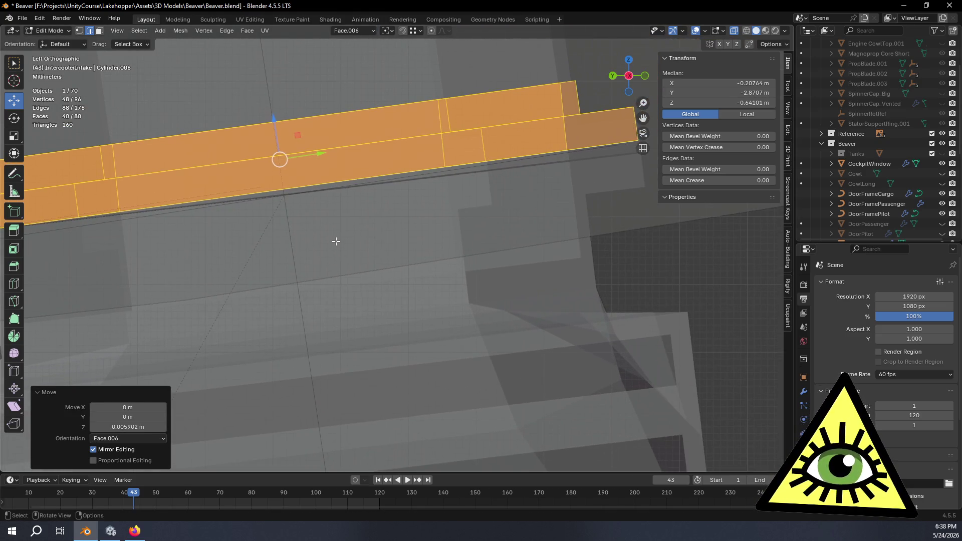
scroll(334, 241, down, 1)
mouse_move(293, 135)
mouse_down()
mouse_move(299, 100)
mouse_move(321, 137)
mouse_up()
shift+middle_drag(342, 208, 431, 201)
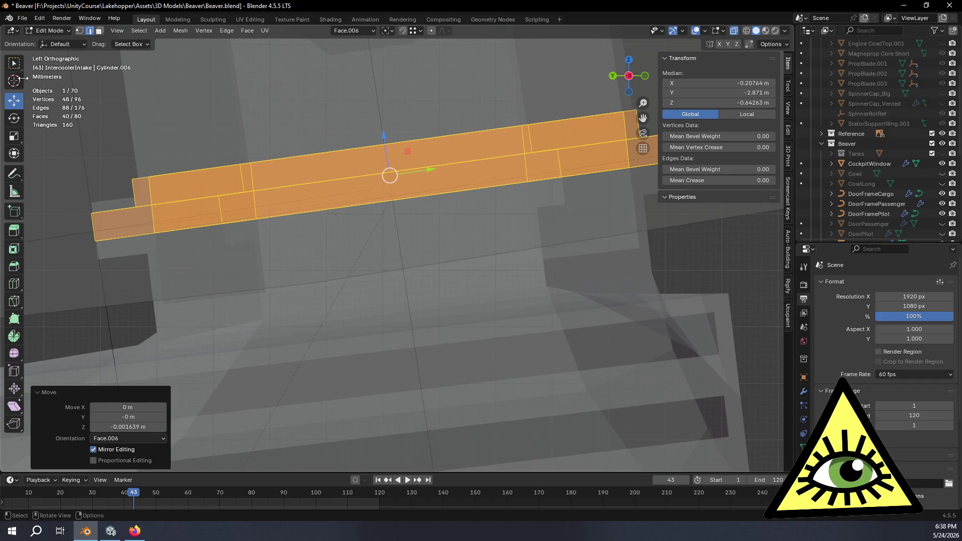
Tilt the ring by about one more degree after cancelling an overshoot.
click(20, 119)
mouse_move(414, 142)
mouse_down()
mouse_move(490, 81)
mouse_move(503, 42)
mouse_move(466, 50)
mouse_move(429, 445)
mouse_move(378, 392)
mouse_up()
right_click(385, 391)
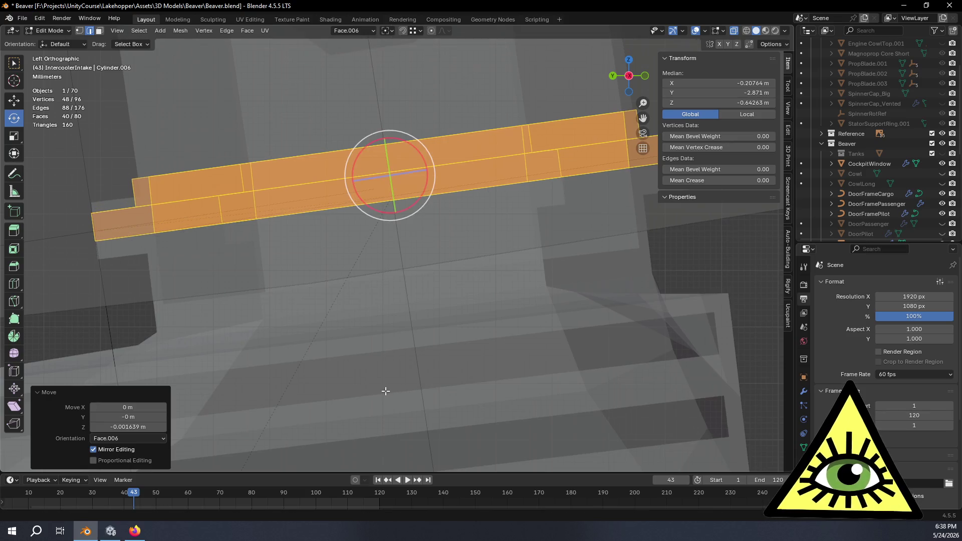
scroll(454, 359, down, 1)
shift+middle_drag(453, 332, 415, 349)
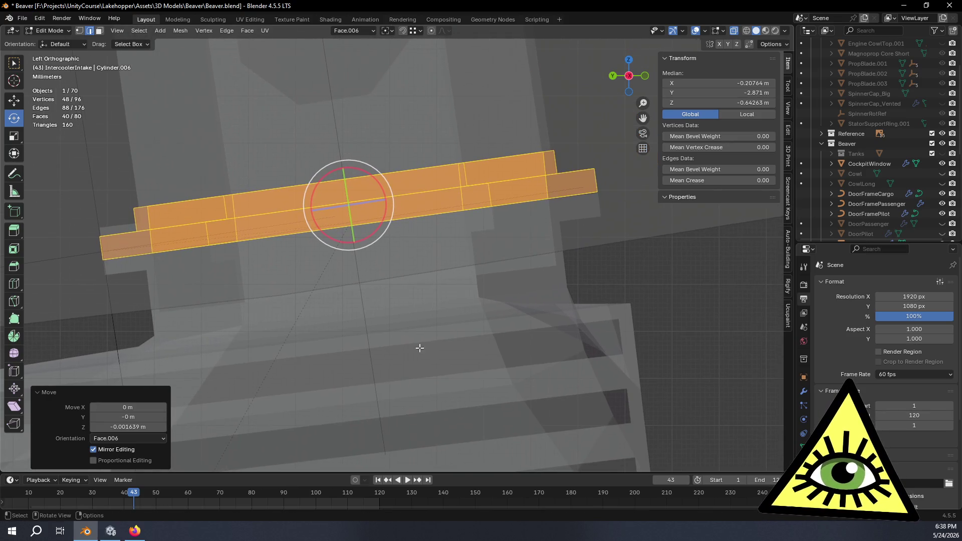
mouse_move(373, 180)
mouse_down()
mouse_move(389, 127)
mouse_move(509, 73)
mouse_move(697, 254)
mouse_move(188, 430)
mouse_move(410, 281)
mouse_move(468, 189)
mouse_move(490, 118)
mouse_move(460, 77)
mouse_up()
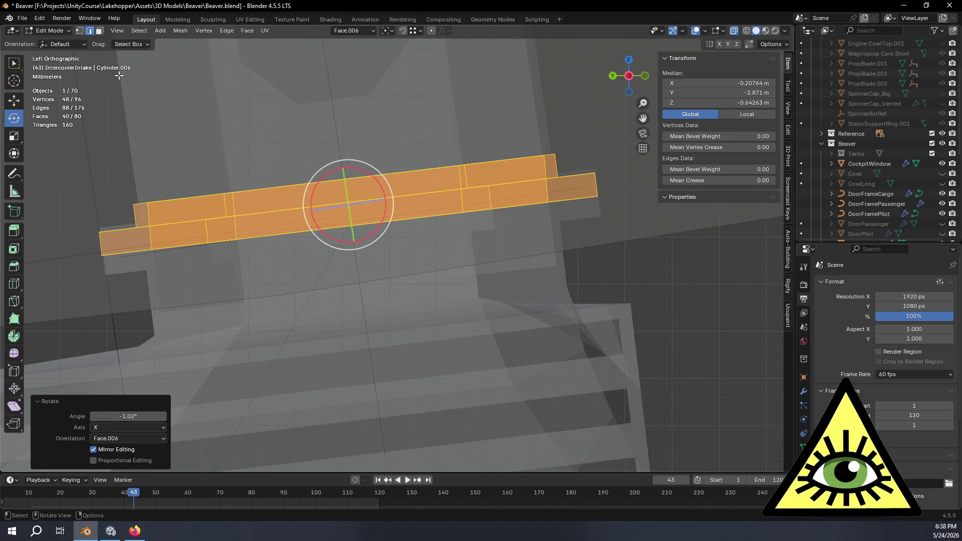
Nudge the ring to its final offset of 0.000162 m Y and -0.000348 m Z.
click(16, 100)
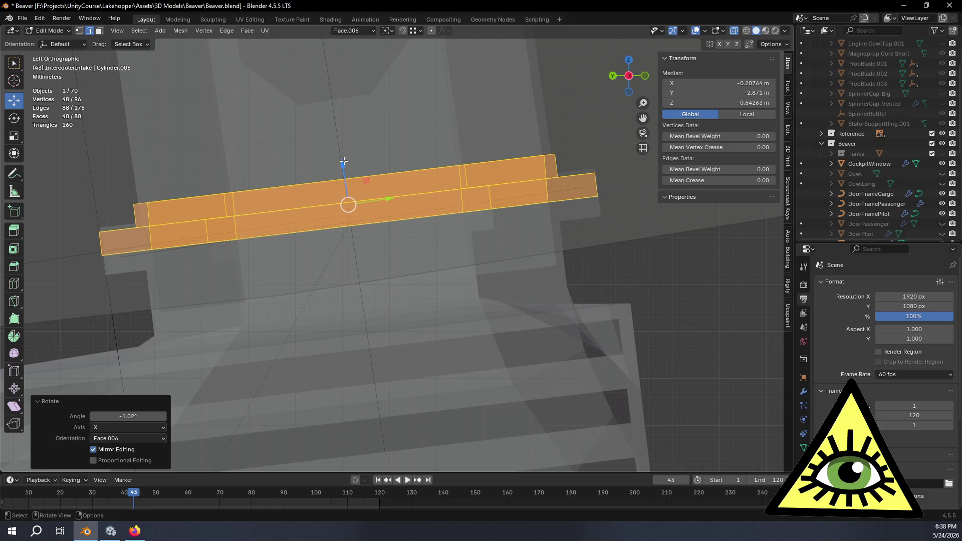
mouse_move(341, 166)
mouse_down()
mouse_move(344, 157)
mouse_move(371, 173)
mouse_up()
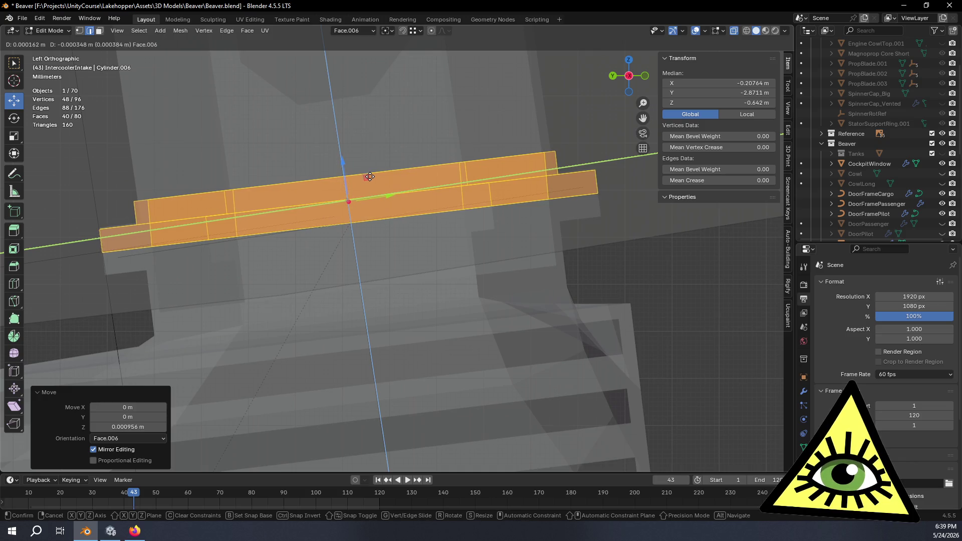
drag(370, 176, 369, 176)
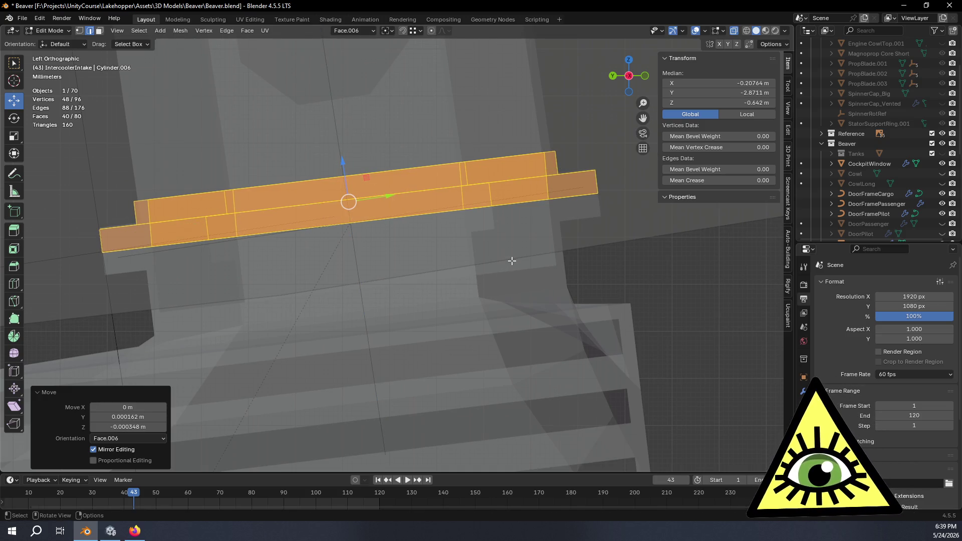
mouse_move(507, 263)
middle_down()
mouse_move(451, 307)
mouse_move(332, 262)
mouse_move(521, 307)
mouse_move(518, 342)
mouse_move(489, 314)
mouse_move(493, 330)
mouse_move(489, 316)
mouse_move(457, 324)
mouse_move(494, 316)
mouse_move(503, 324)
mouse_move(493, 291)
mouse_move(466, 280)
middle_up()
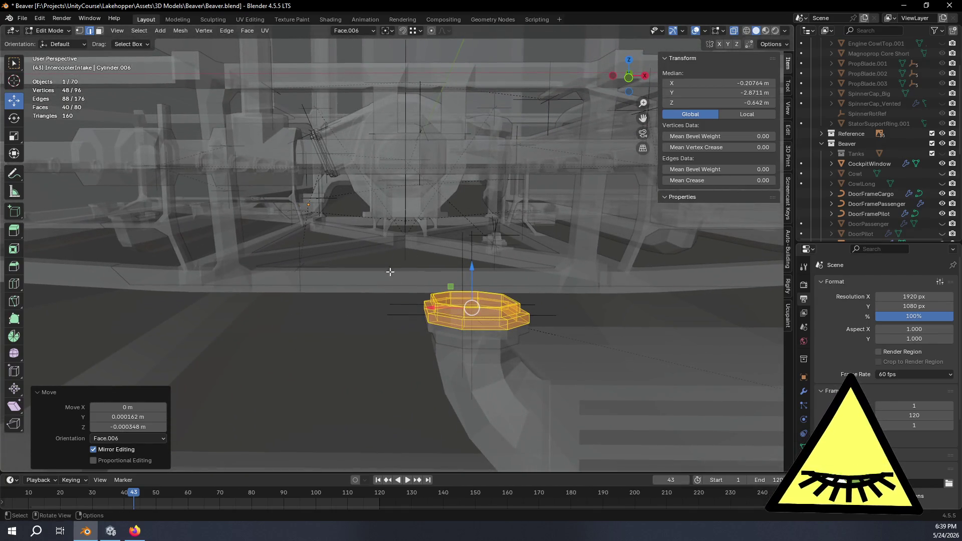
Select the outer rim edge loop of the large frame.
mouse_move(363, 237)
middle_down()
mouse_move(470, 256)
mouse_move(483, 233)
mouse_move(479, 334)
mouse_move(489, 251)
mouse_move(499, 309)
mouse_move(493, 295)
middle_up()
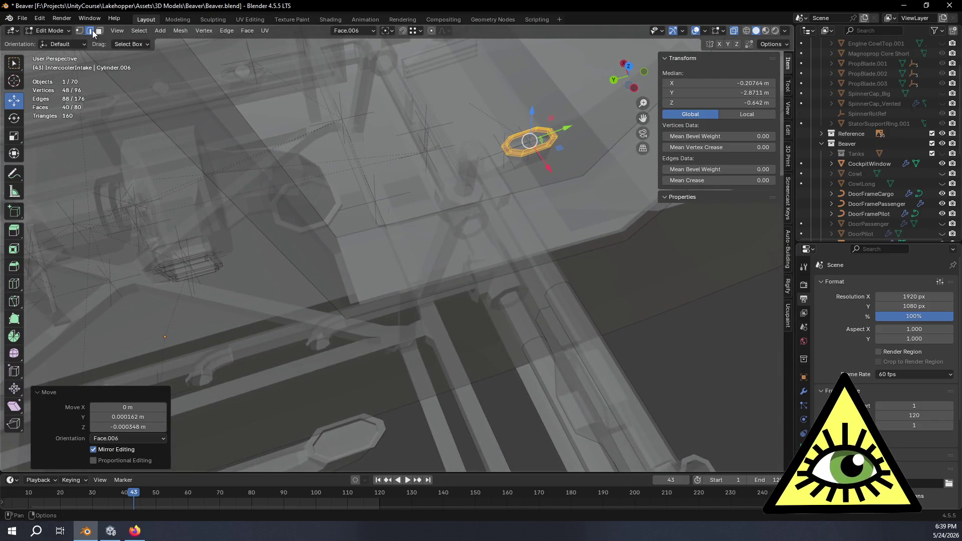
middle_drag(316, 295, 411, 284)
middle_drag(387, 214, 327, 173)
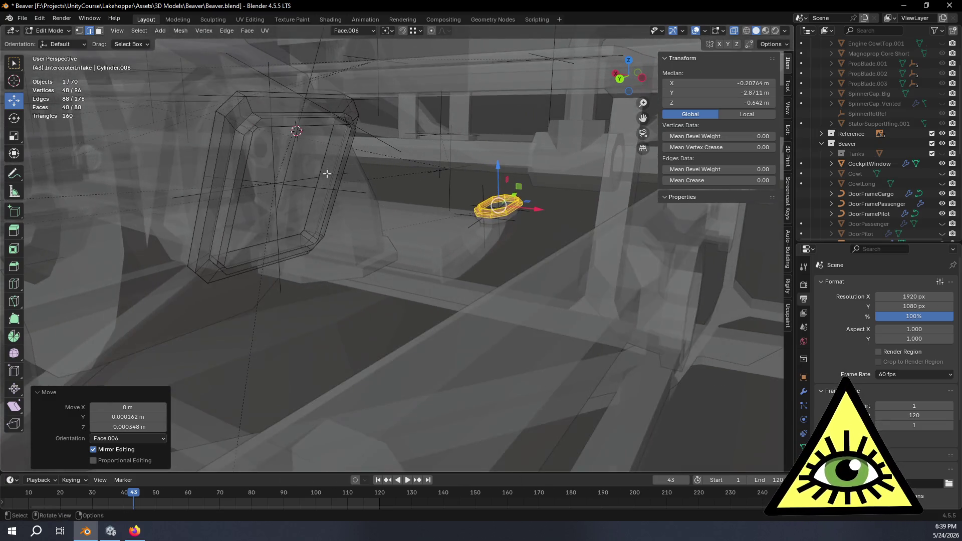
alt+click(280, 117)
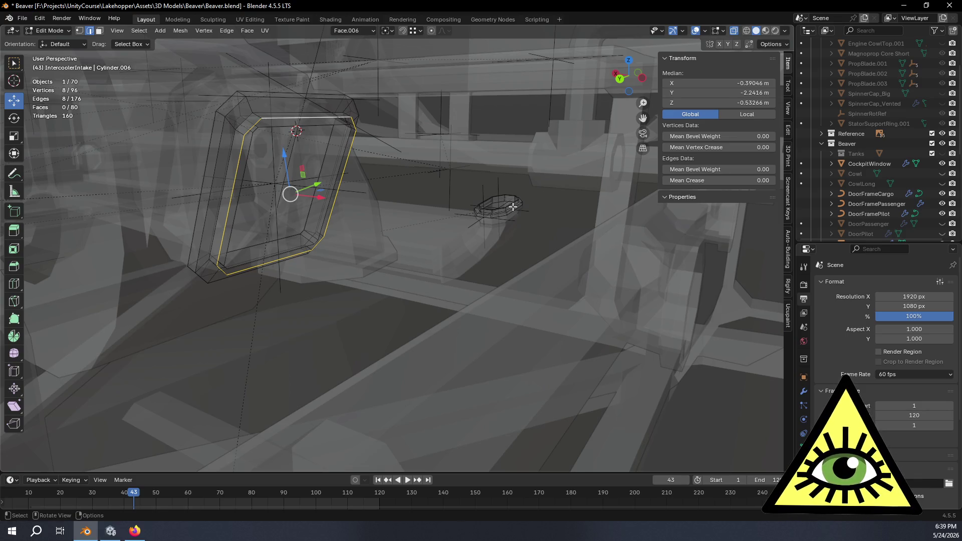
Add the small ring's loop and bridge both loops, creating 8 new faces.
scroll(496, 205, up, 10)
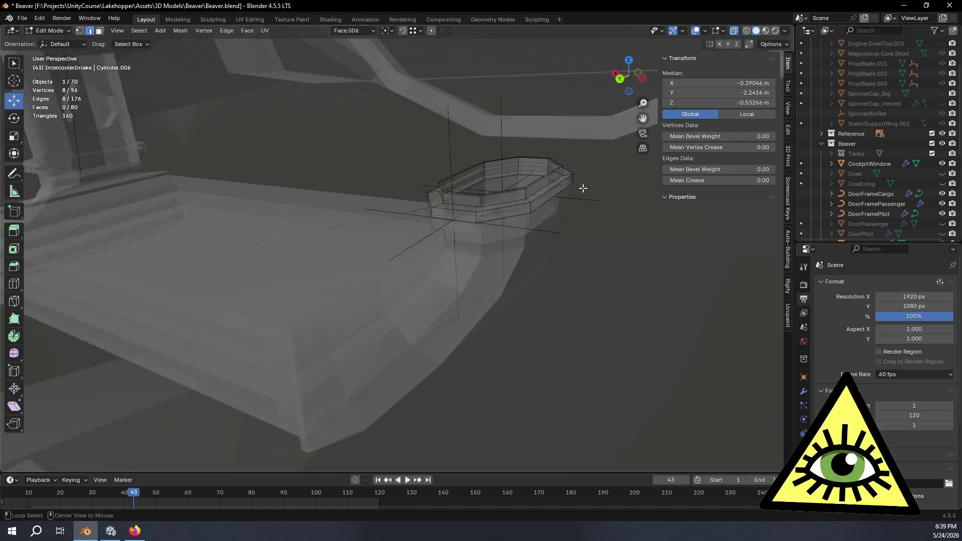
scroll(458, 184, up, 3)
mouse_move(458, 185)
middle_down()
mouse_move(481, 239)
mouse_move(442, 170)
mouse_move(376, 146)
mouse_move(366, 174)
middle_up()
alt+shift+click(361, 185)
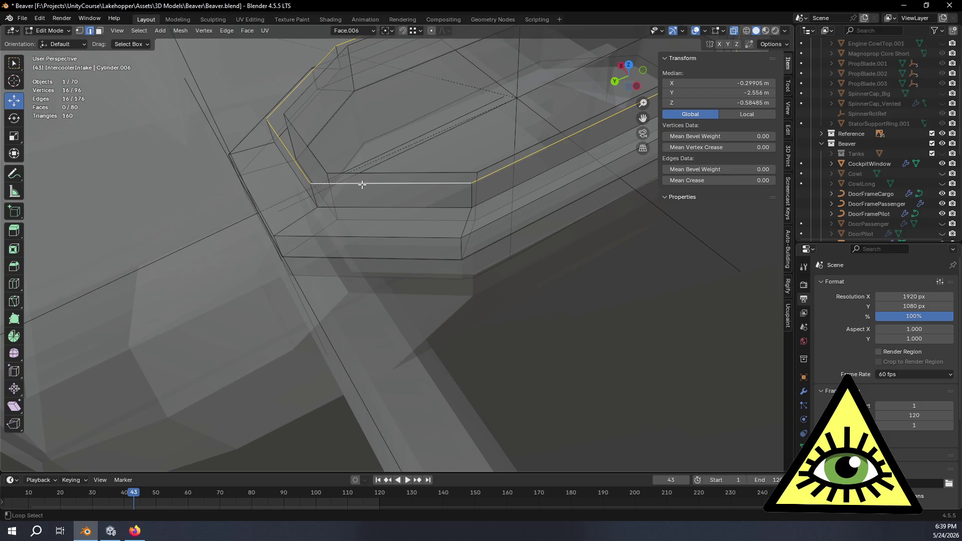
scroll(361, 245, down, 4)
mouse_move(361, 246)
shift+middle_down()
mouse_move(422, 189)
mouse_move(401, 190)
mouse_move(399, 216)
shift+middle_up()
scroll(402, 175, down, 5)
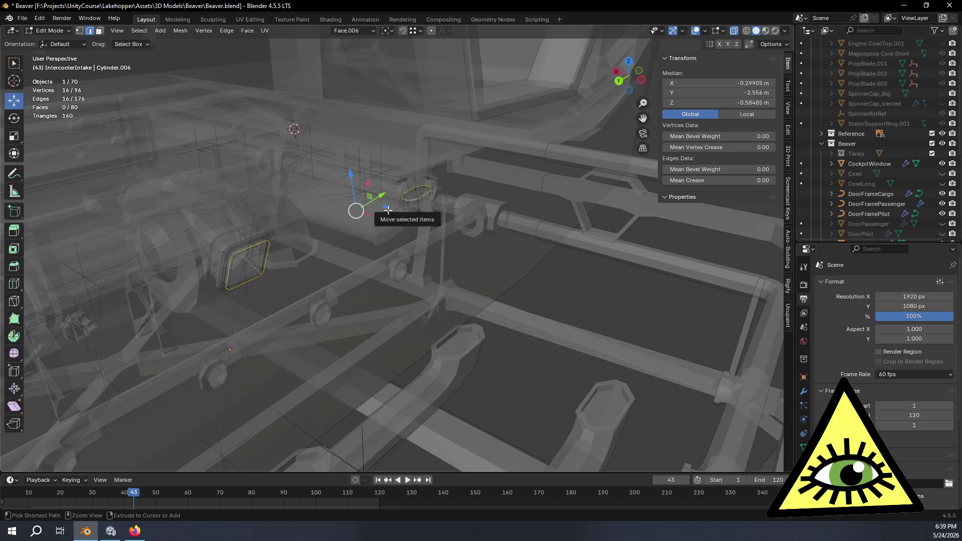
key(ctrl+e)
click(386, 209)
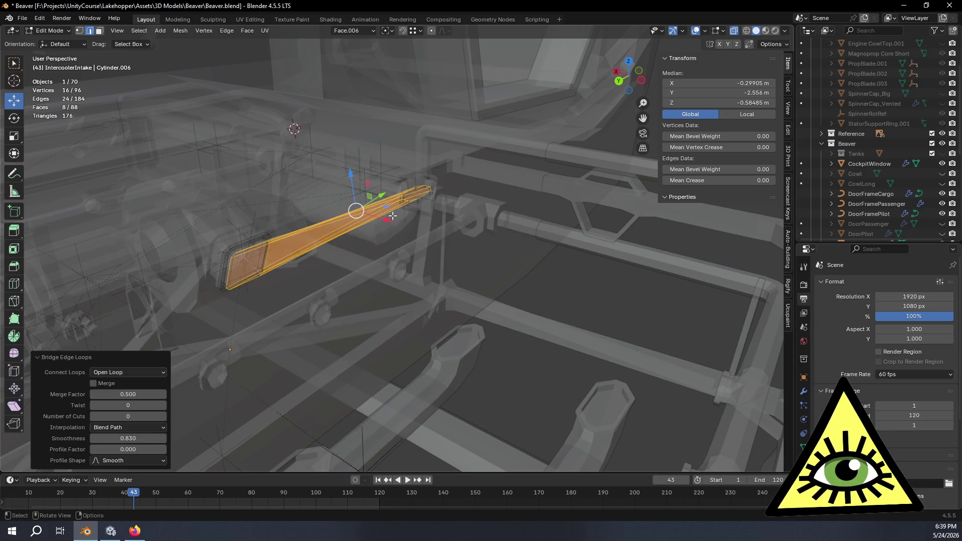
Give the bridge 8 cuts with Blend Surface interpolation.
click(165, 416)
click(165, 415)
click(165, 415)
click(164, 414)
click(165, 415)
click(165, 416)
click(165, 416)
click(165, 415)
middle_drag(167, 415, 184, 391)
click(142, 427)
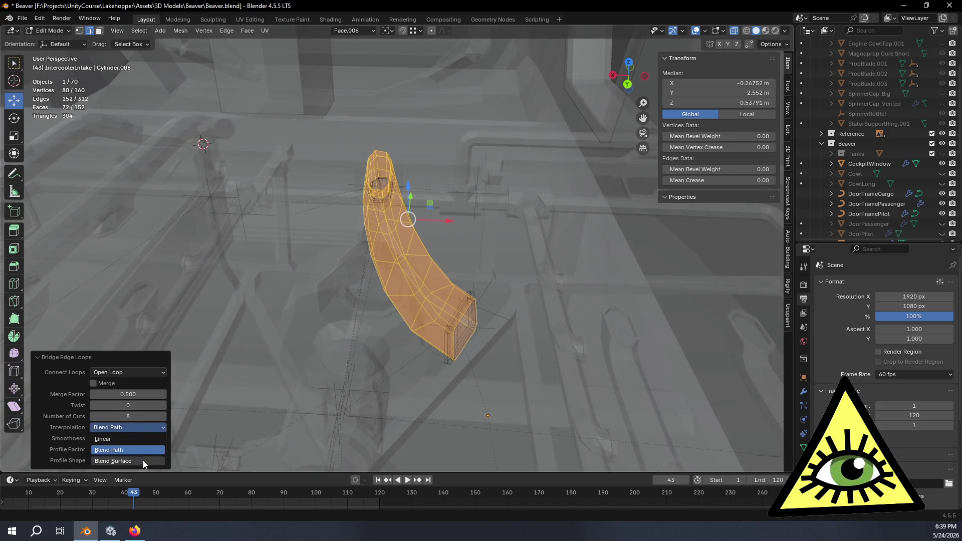
click(143, 460)
mouse_move(470, 398)
middle_down()
mouse_move(455, 369)
mouse_move(452, 399)
middle_up()
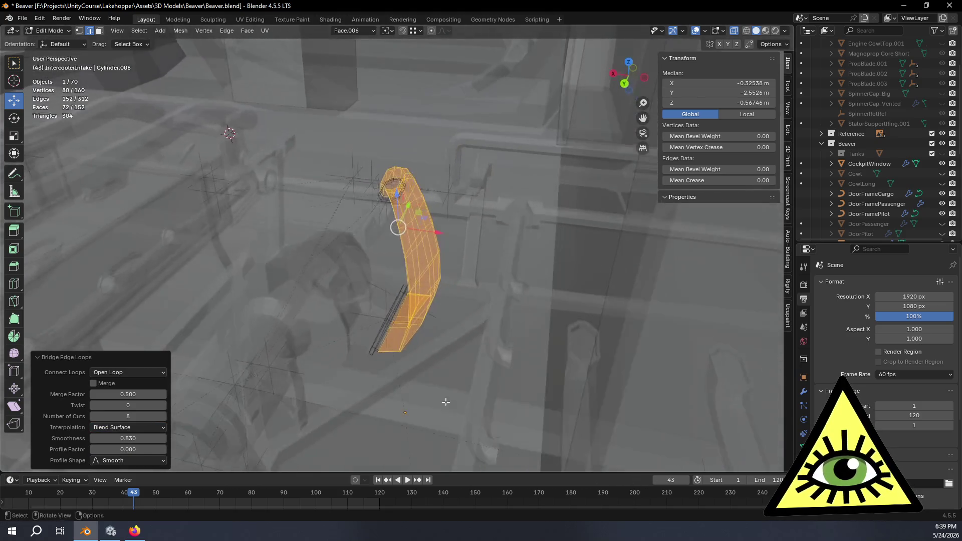
Set bridge smoothness to 1.000, raise the cuts, and switch interpolation to Blend Path.
drag(137, 441, 165, 440)
click(136, 441)
text(1.000)
key(Return)
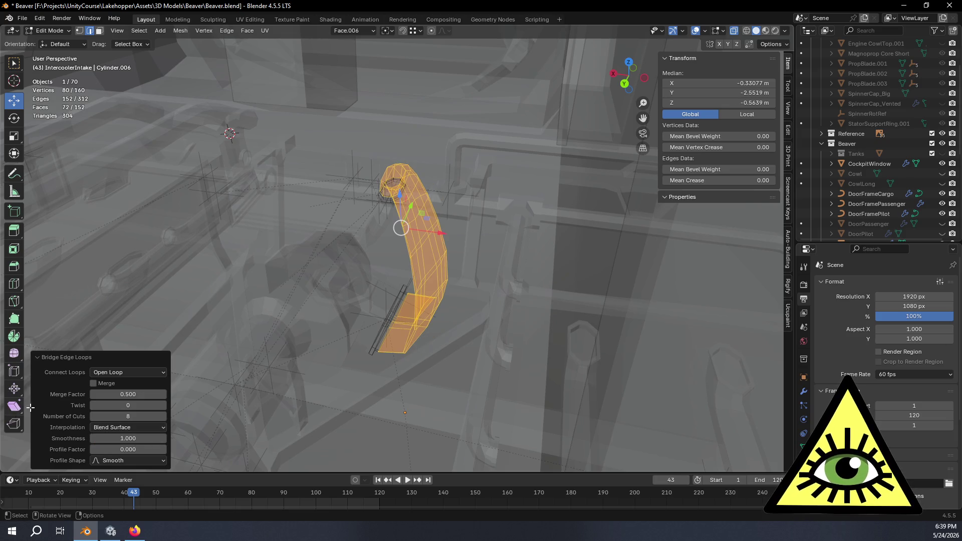
drag(145, 416, 168, 416)
mouse_move(280, 346)
middle_down()
mouse_move(279, 307)
mouse_move(282, 340)
mouse_move(180, 445)
middle_up()
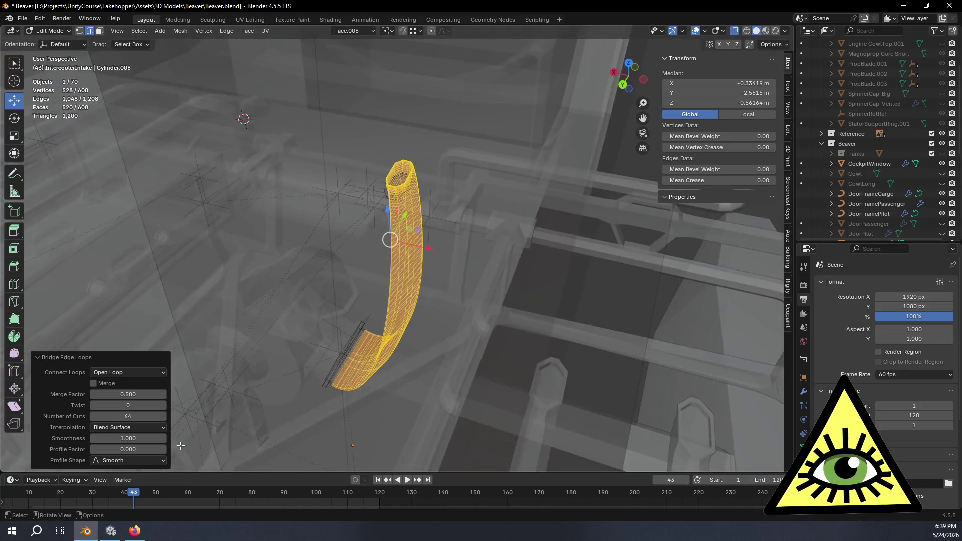
click(155, 426)
click(149, 446)
mouse_move(181, 434)
middle_down()
mouse_move(354, 329)
mouse_move(322, 318)
mouse_move(576, 235)
mouse_move(609, 230)
mouse_move(623, 246)
mouse_move(579, 269)
mouse_move(573, 246)
mouse_move(604, 224)
mouse_move(581, 245)
mouse_move(536, 223)
mouse_move(496, 220)
middle_up()
Drop the bridge to 1 cut, raise it to 5, and select one octagonal ring loop.
drag(148, 416, 135, 416)
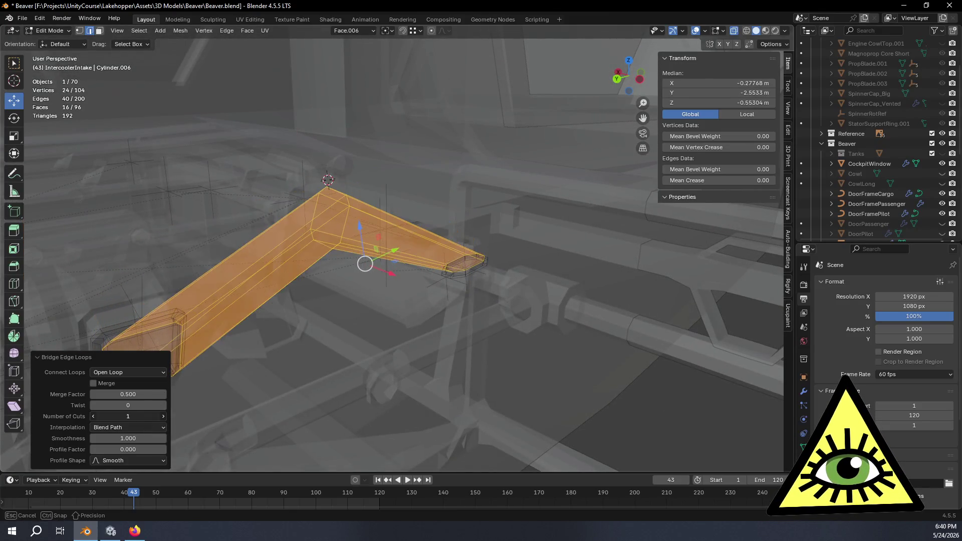
drag(128, 417, 128, 416)
mouse_move(326, 326)
middle_down()
mouse_move(350, 321)
mouse_move(343, 339)
mouse_move(408, 355)
mouse_move(396, 361)
middle_up()
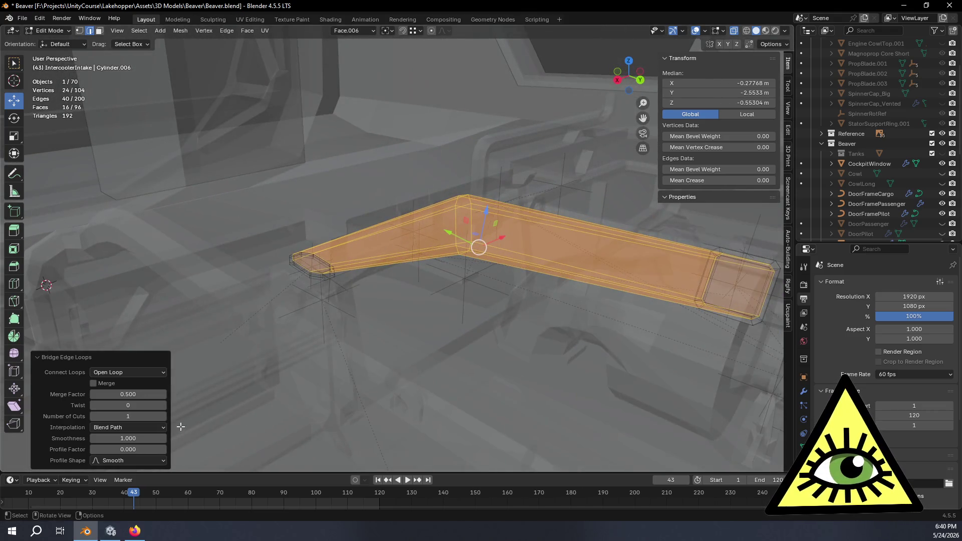
click(164, 418)
click(164, 418)
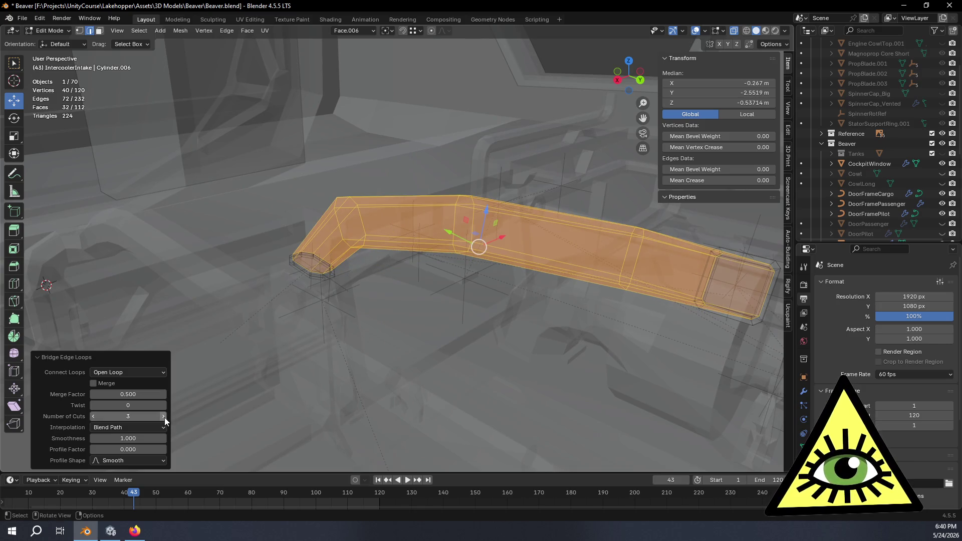
click(166, 415)
click(166, 415)
mouse_move(300, 351)
middle_down()
mouse_move(358, 331)
mouse_move(281, 318)
mouse_move(394, 248)
middle_up()
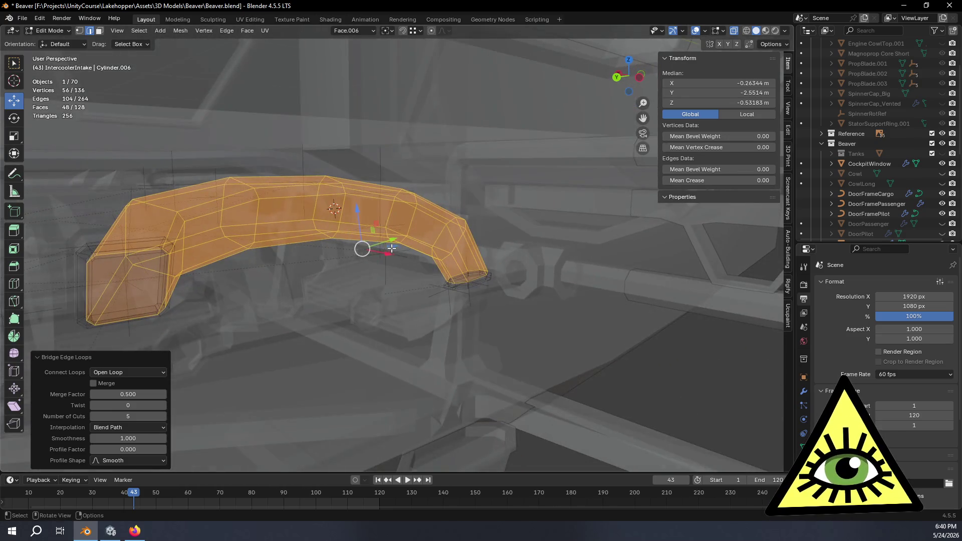
alt+click(339, 222)
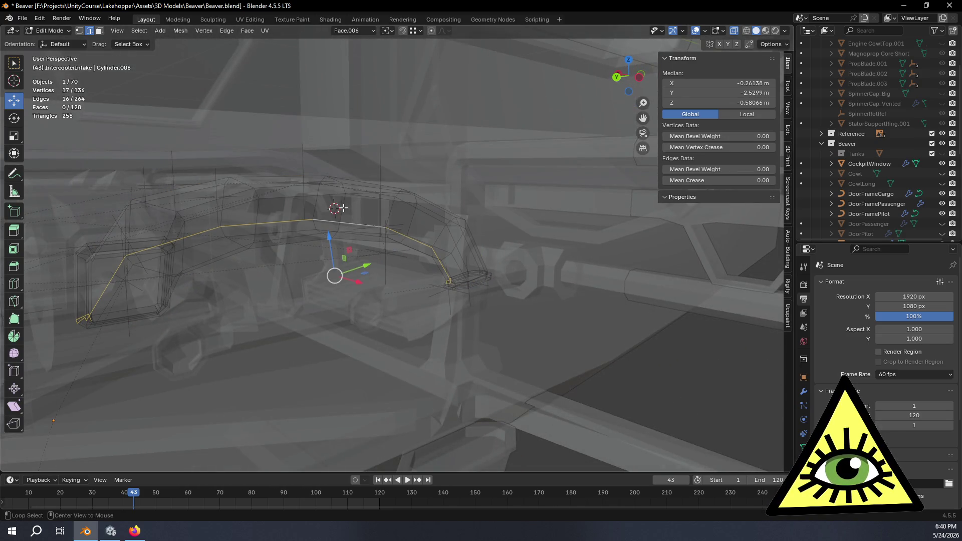
Duplicate the selected ring and move the copy further along the pipe.
key(shift+d)
right_click(412, 279)
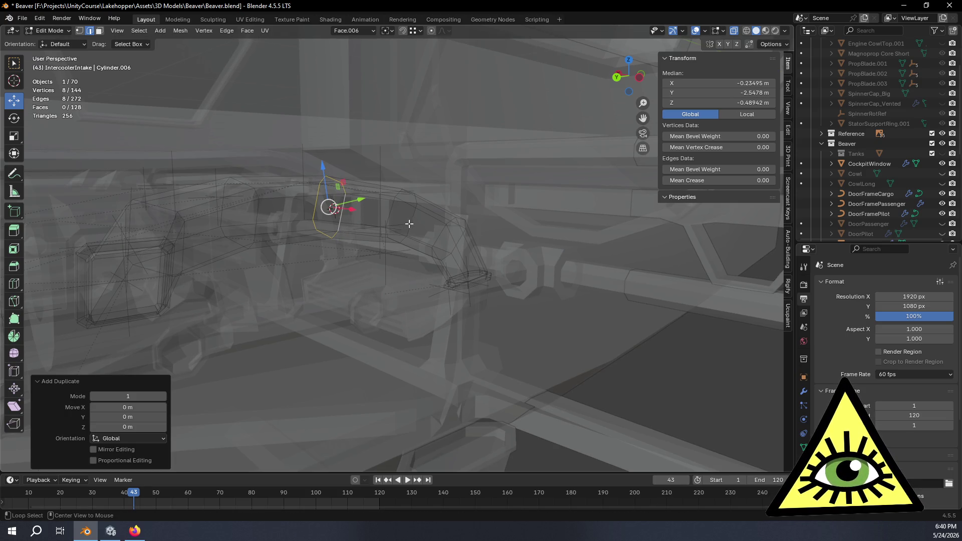
key(g)
click(461, 240)
middle_drag(462, 255, 396, 266)
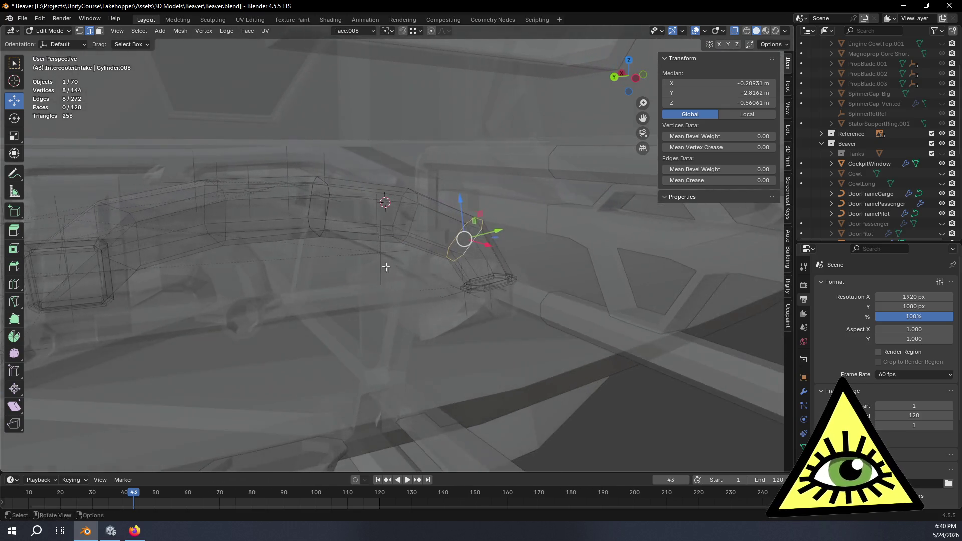
Select the loop inner-region between two rings and delete its vertices.
alt+shift+click(137, 235)
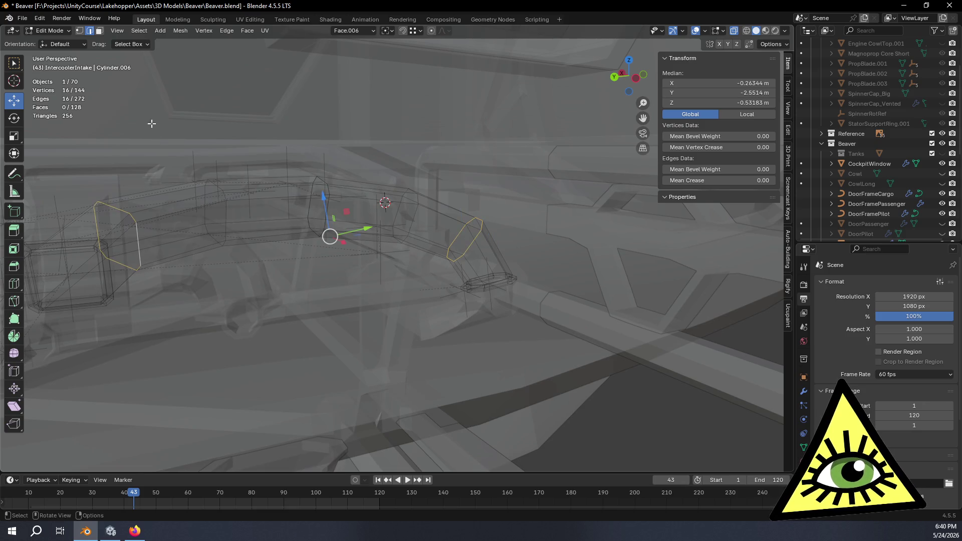
click(140, 31)
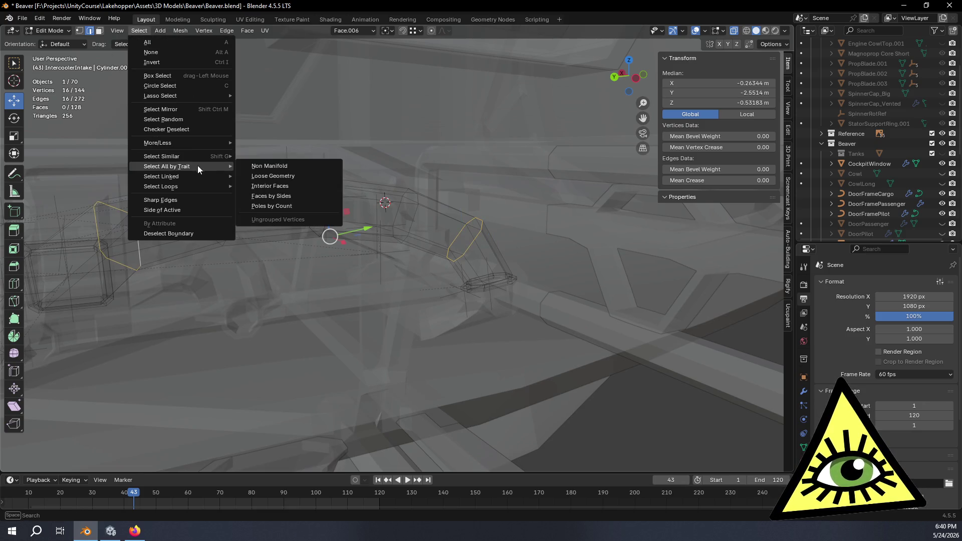
mouse_move(188, 188)
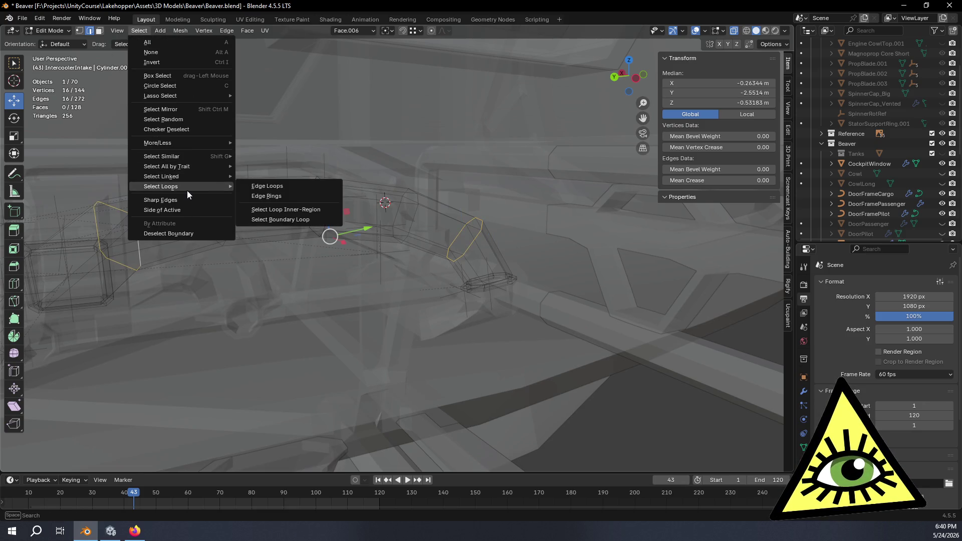
click(292, 213)
middle_drag(293, 213, 268, 211)
key(x)
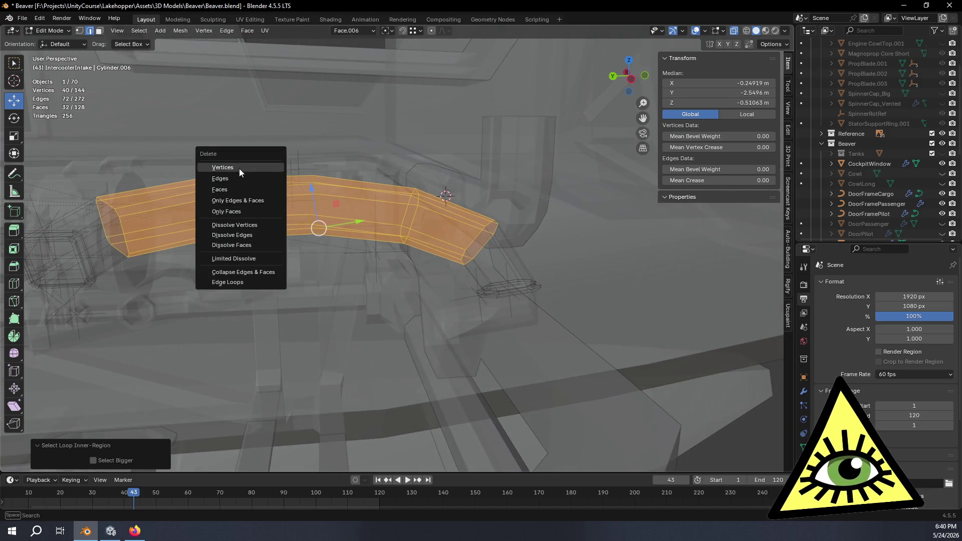
click(222, 167)
Select the remaining duplicated ring and view it from the back.
mouse_move(300, 181)
middle_down()
mouse_move(350, 183)
mouse_move(350, 232)
mouse_move(490, 254)
middle_up()
alt+click(356, 238)
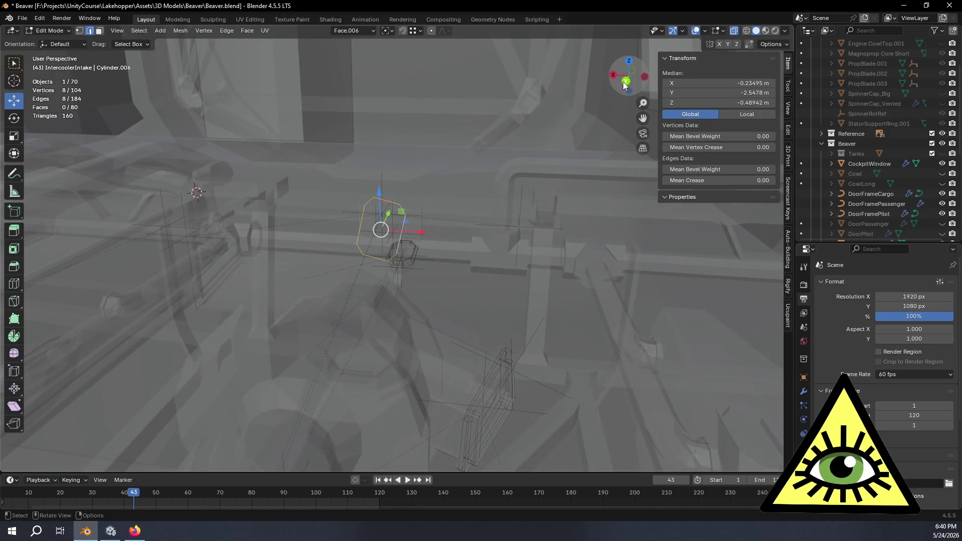
click(625, 81)
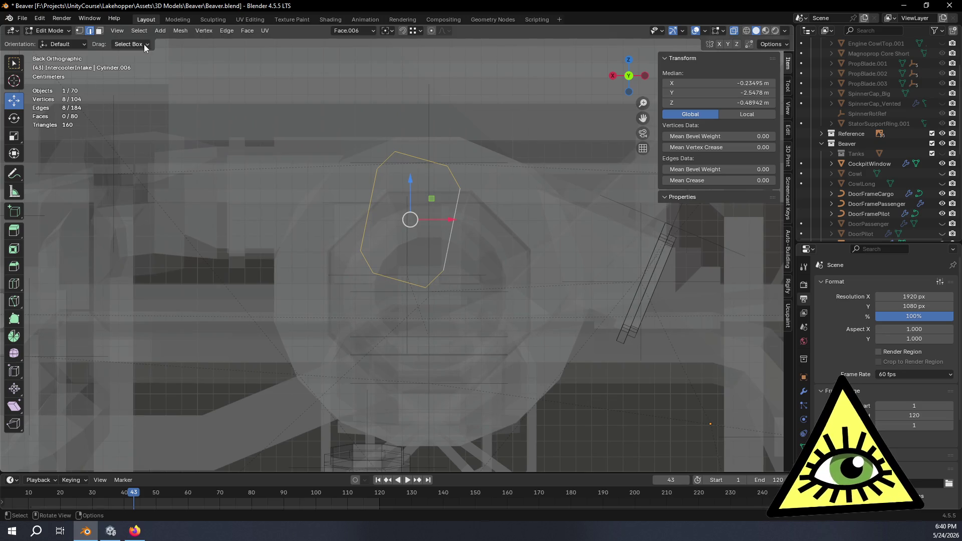
Set Global orientation and rotate the ring about the Y and Z axes.
click(370, 32)
click(357, 65)
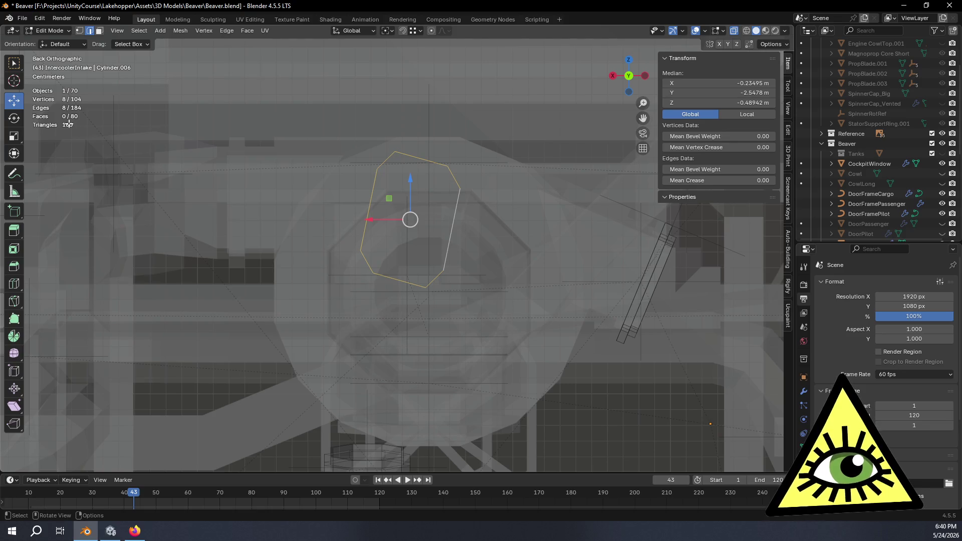
click(14, 119)
mouse_move(443, 240)
mouse_down()
mouse_move(623, 350)
mouse_move(725, 281)
mouse_move(724, 294)
mouse_up()
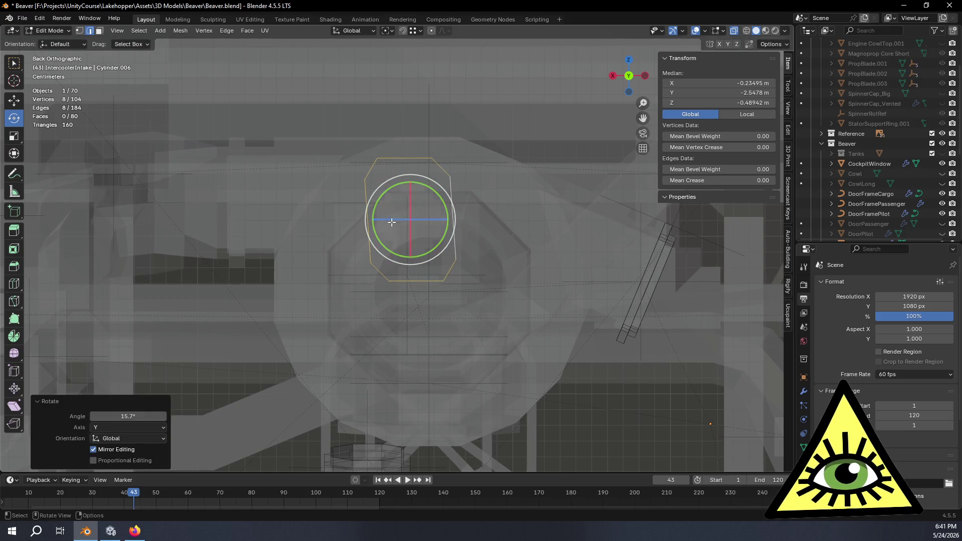
drag(424, 219, 453, 224)
mouse_move(453, 224)
middle_down()
mouse_move(481, 223)
mouse_move(522, 275)
mouse_move(530, 333)
mouse_move(545, 254)
middle_up()
right_click(545, 254)
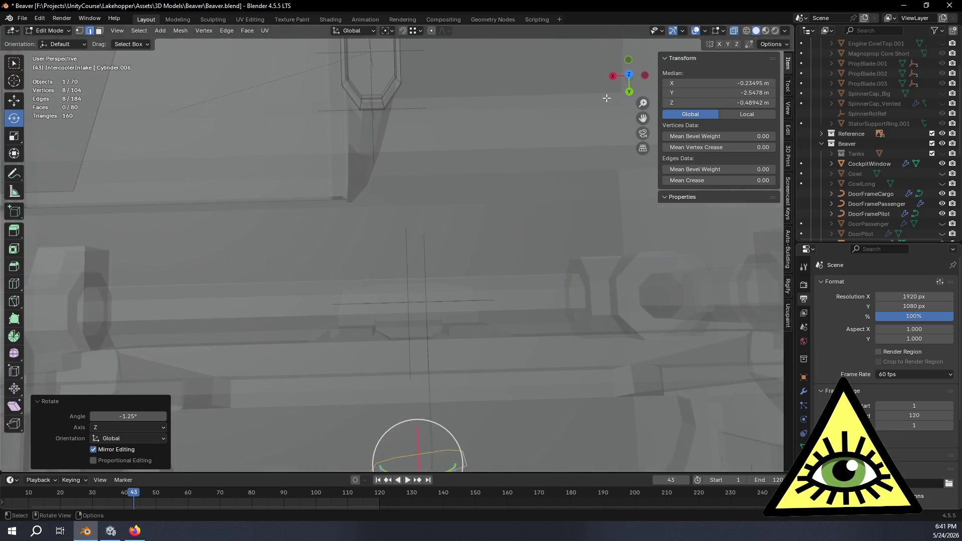
From the top view, adjust the ring's Z and X rotation.
click(630, 76)
shift+middle_drag(524, 193, 539, 296)
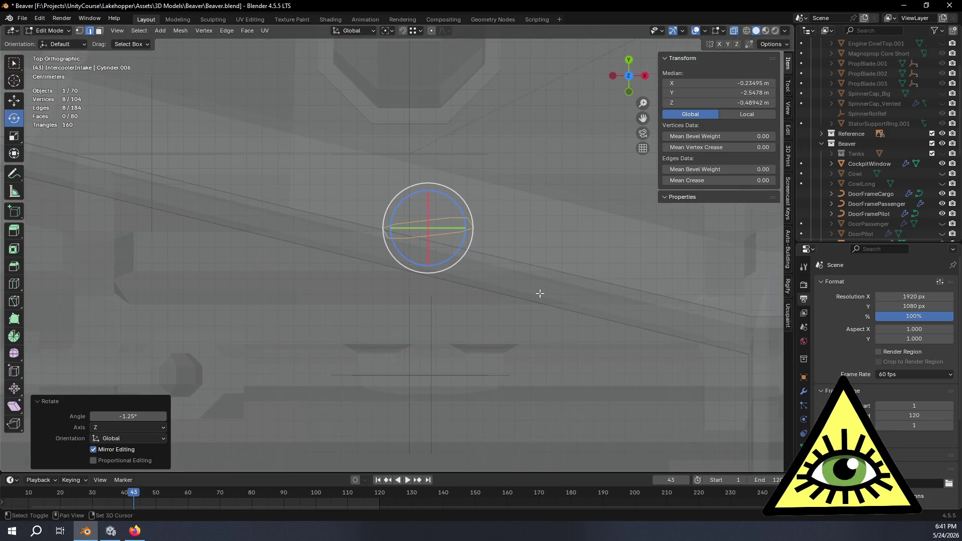
mouse_move(459, 202)
mouse_down()
mouse_move(429, 213)
mouse_move(445, 157)
mouse_move(469, 161)
mouse_move(442, 161)
mouse_up()
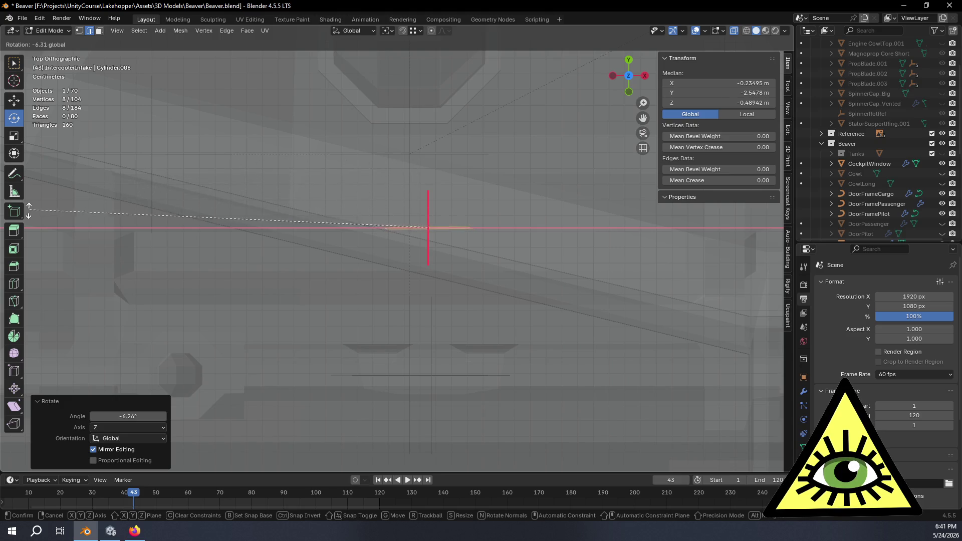
drag(443, 243, 428, 242)
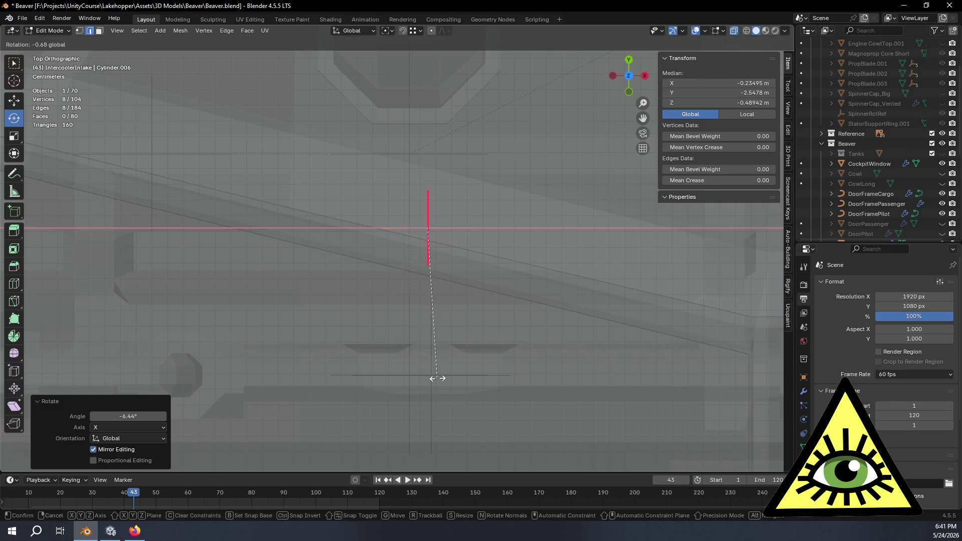
drag(437, 378, 437, 378)
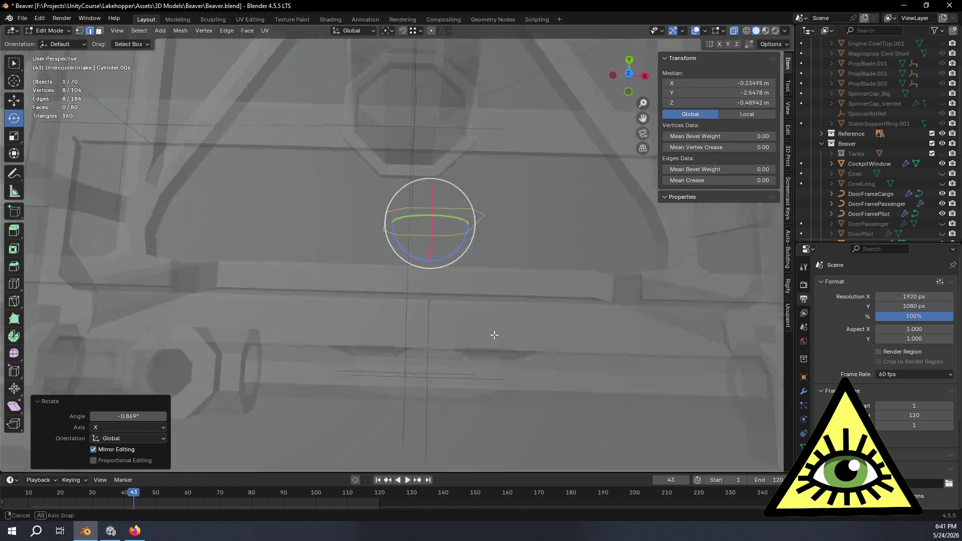
Rotate the ring exactly 180° about Y.
key(KP_1)
click(629, 92)
click(630, 90)
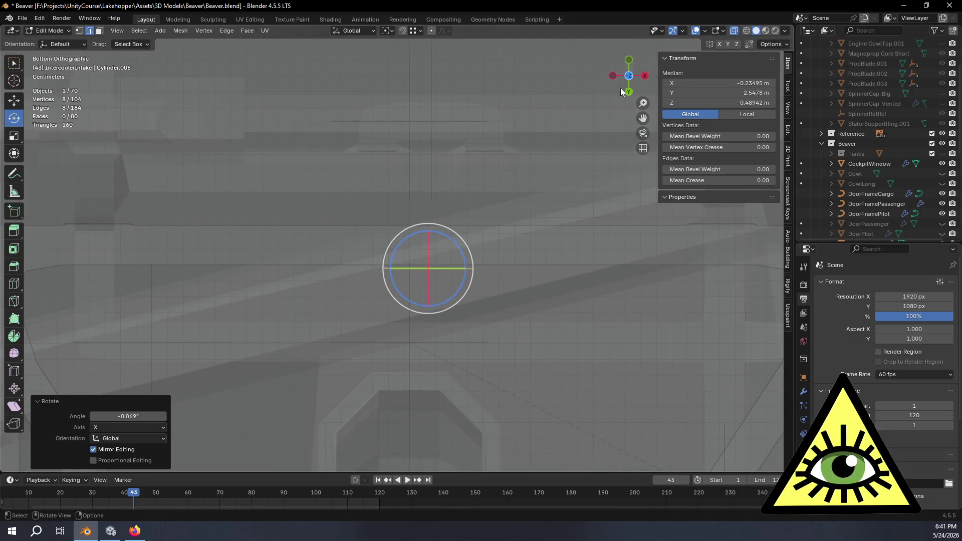
click(630, 90)
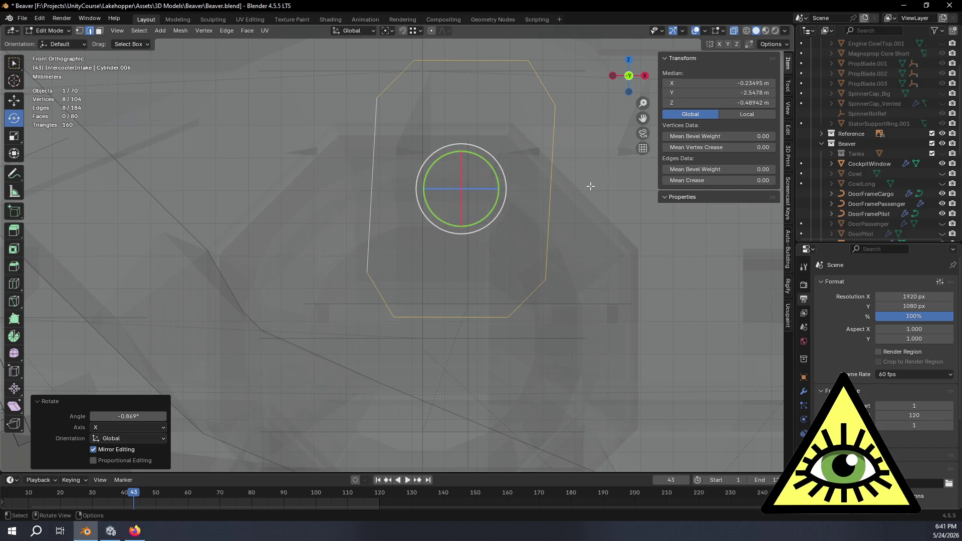
mouse_move(515, 240)
middle_down()
mouse_move(515, 224)
mouse_move(502, 281)
mouse_move(391, 284)
mouse_move(258, 262)
mouse_move(366, 232)
mouse_move(363, 247)
mouse_move(352, 197)
mouse_move(409, 197)
middle_up()
mouse_move(407, 200)
mouse_down()
mouse_move(351, 271)
mouse_move(341, 300)
mouse_move(320, 296)
mouse_up()
click(128, 416)
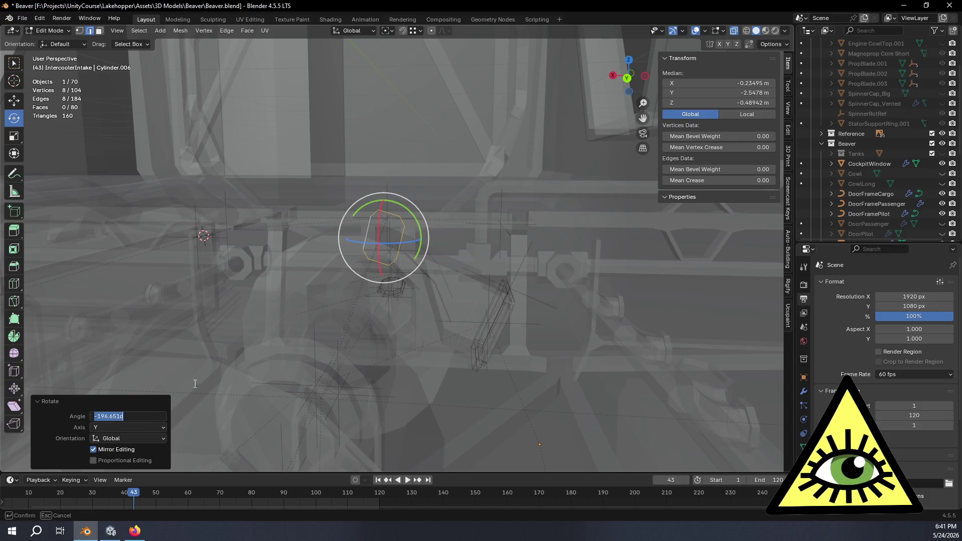
text(180)
key(Return)
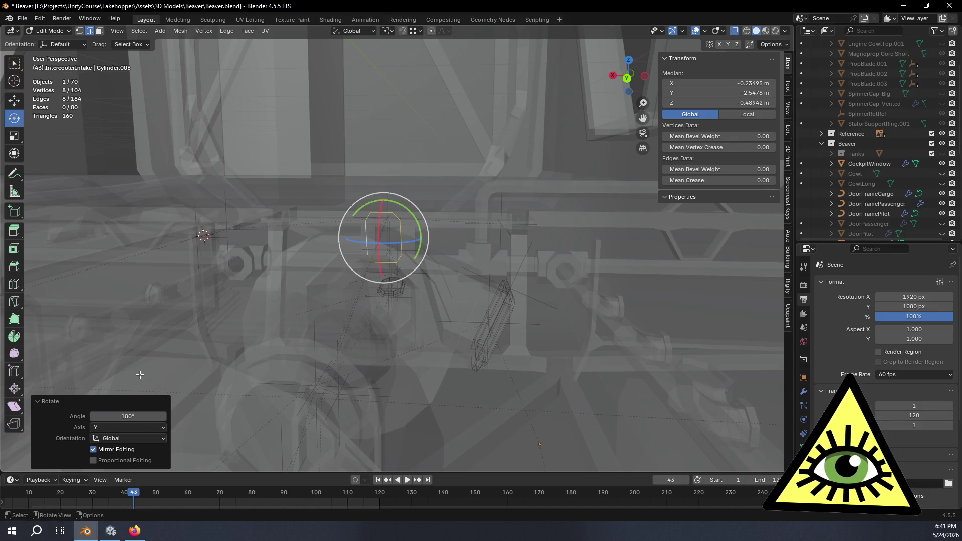
Flip the ring exactly 180° about X.
mouse_move(305, 307)
middle_down()
mouse_move(315, 284)
mouse_move(345, 289)
middle_up()
drag(357, 261, 348, 289)
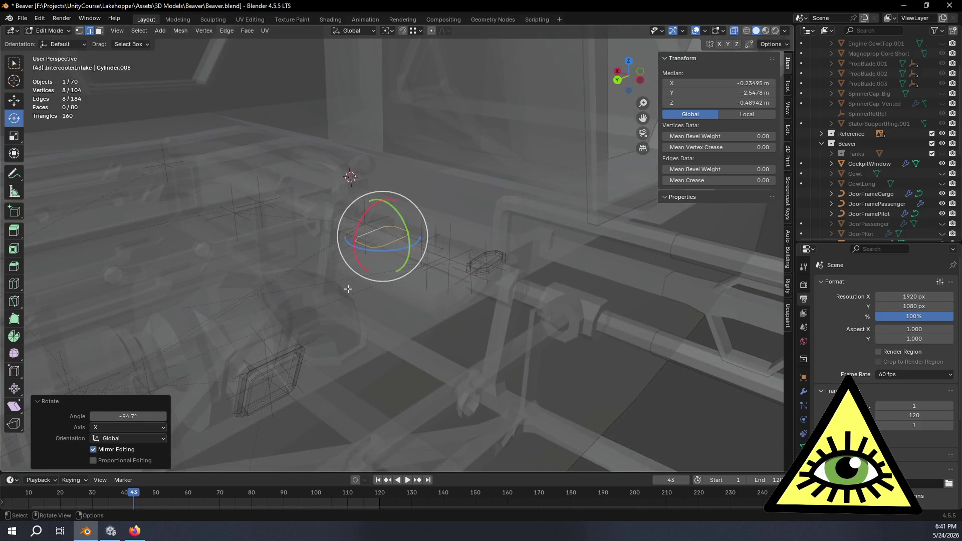
click(137, 417)
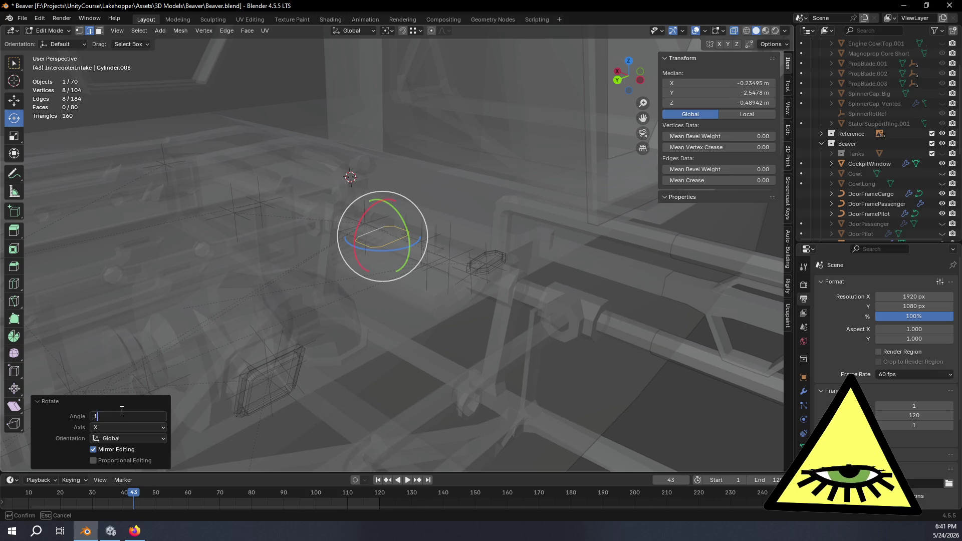
text(80)
key(Return)
From the back view, move the ring right and downward.
middle_drag(306, 338, 355, 322)
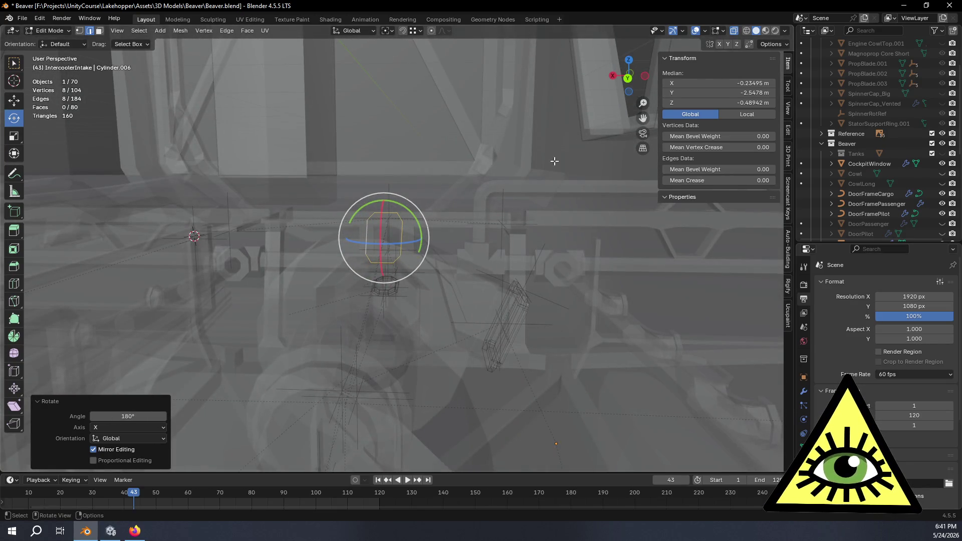
click(627, 78)
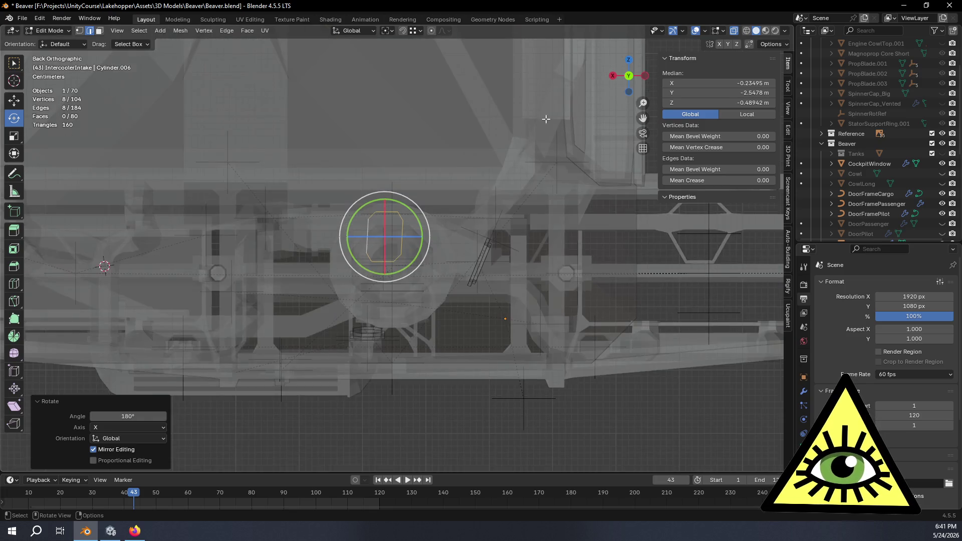
click(14, 100)
scroll(490, 268, up, 1)
mouse_move(563, 275)
shift+middle_down()
mouse_move(480, 270)
mouse_move(477, 254)
shift+middle_up()
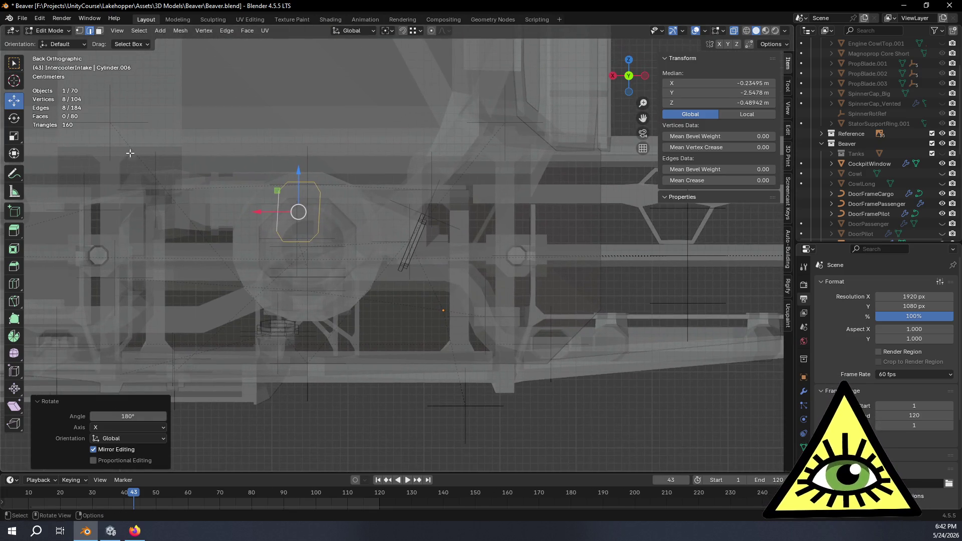
drag(278, 191, 391, 302)
Nudge the ring within the XZ plane and raise it about 0.0044 m on Z.
scroll(391, 302, up, 3)
mouse_move(520, 343)
shift+middle_down()
mouse_move(515, 279)
mouse_move(497, 294)
mouse_move(500, 251)
shift+middle_up()
scroll(491, 307, up, 2)
mouse_move(388, 260)
mouse_down()
mouse_move(396, 257)
mouse_move(388, 267)
mouse_up()
mouse_move(388, 266)
middle_down()
mouse_move(464, 295)
mouse_move(409, 289)
mouse_move(485, 279)
mouse_move(412, 298)
mouse_move(345, 296)
mouse_move(406, 269)
middle_up()
drag(391, 249, 394, 234)
middle_drag(468, 360, 354, 349)
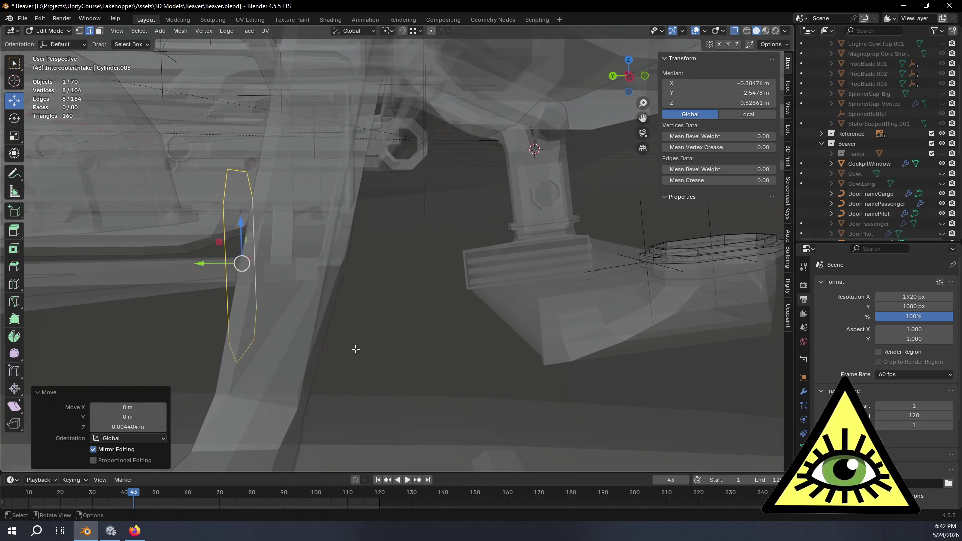
Extrude the intake's edge loop -0.086 m along Y into the pipe stub.
key(e)
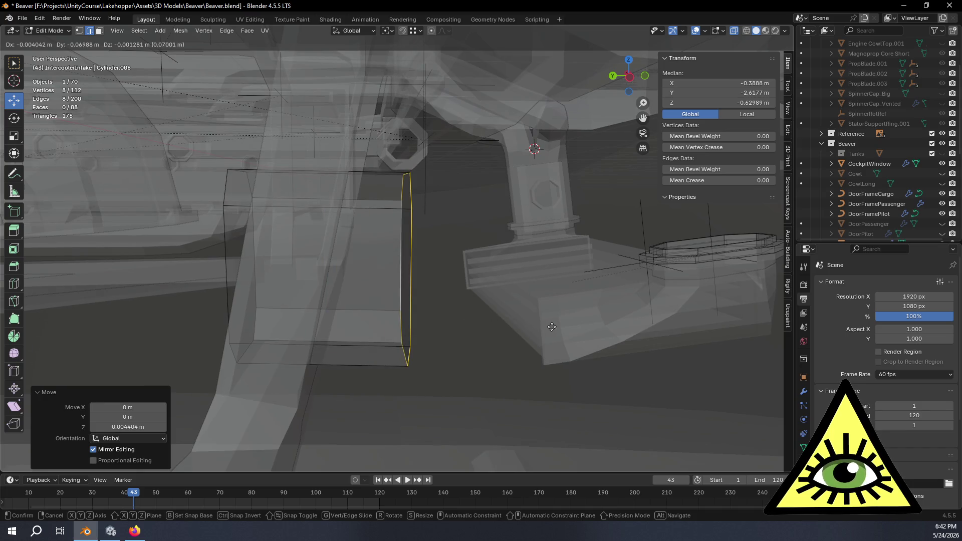
key(y)
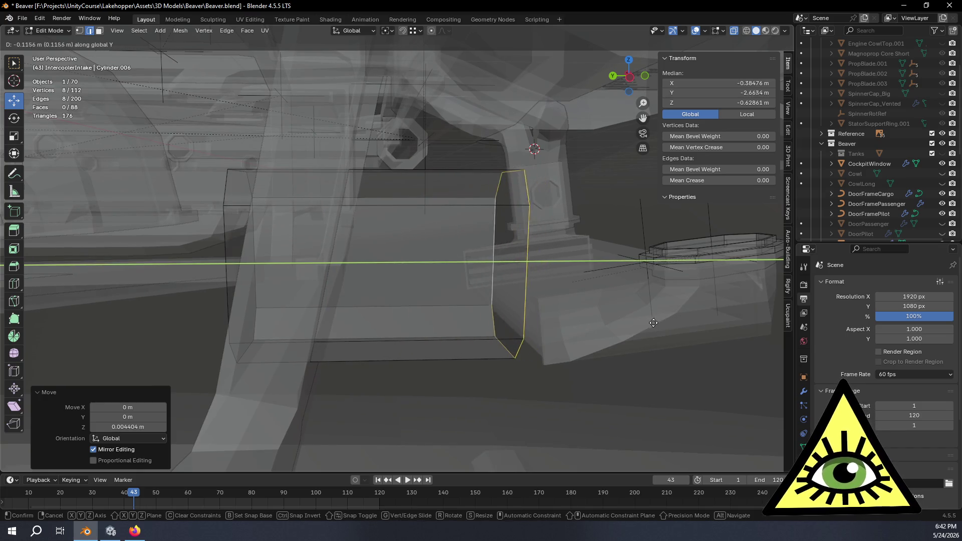
click(591, 322)
mouse_move(591, 322)
middle_down()
mouse_move(529, 315)
mouse_move(633, 331)
mouse_move(671, 318)
mouse_move(639, 326)
mouse_move(490, 307)
mouse_move(520, 305)
middle_up()
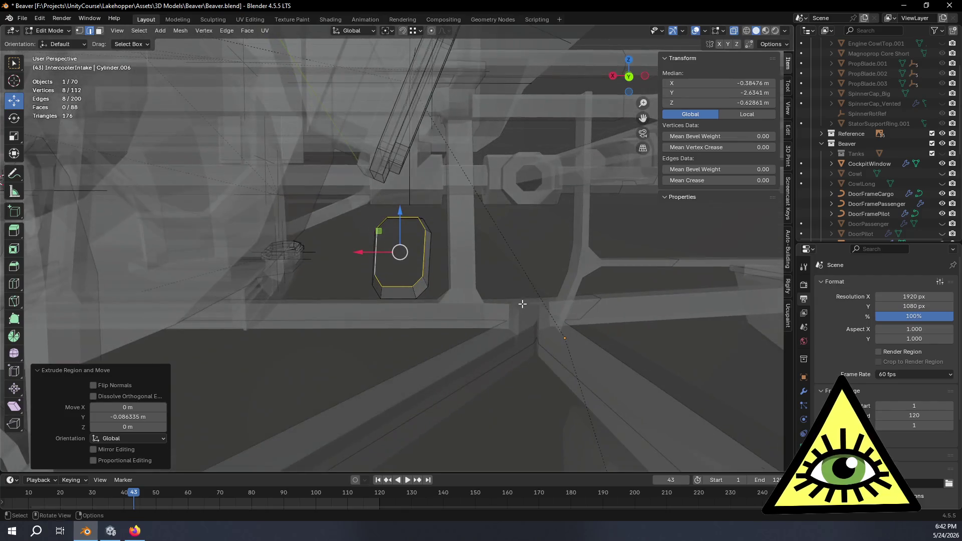
click(628, 76)
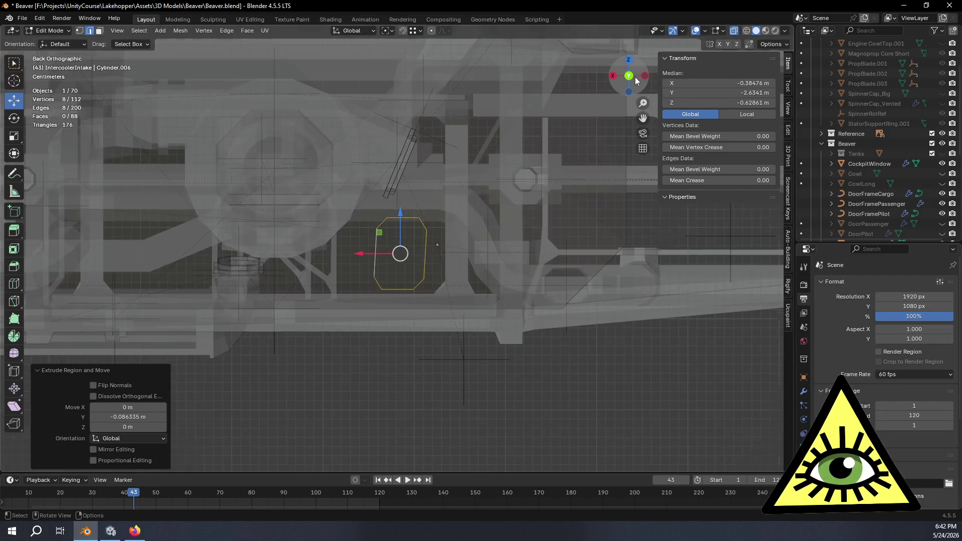
Inspect the stub from the back in vertex mode, then return to an angled view of ring and stub.
scroll(450, 189, up, 4)
key(1)
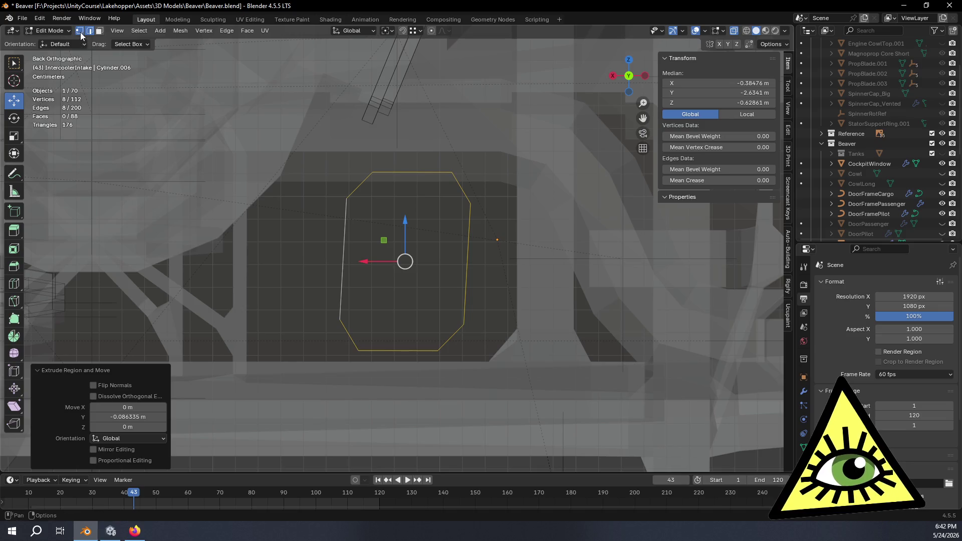
scroll(450, 214, up, 2)
drag(294, 165, 537, 202)
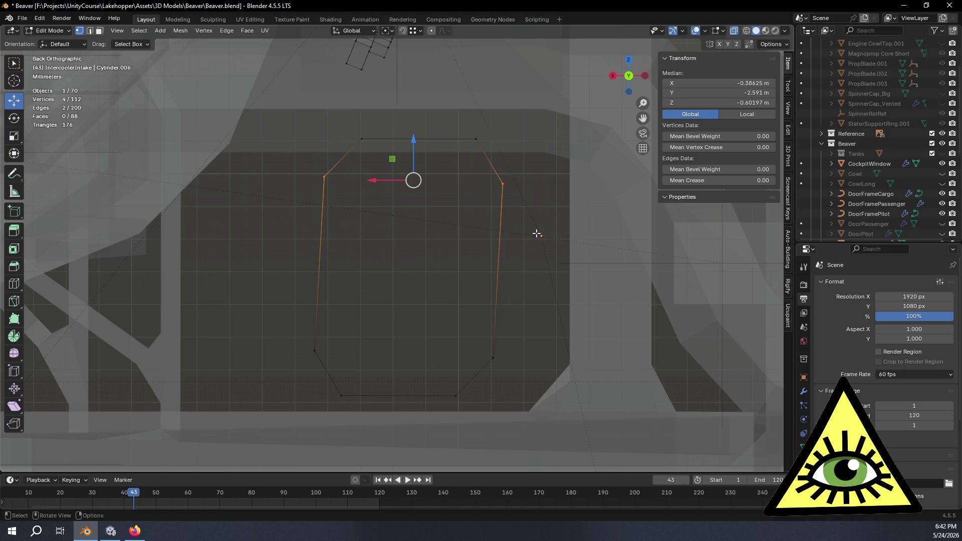
click(530, 252)
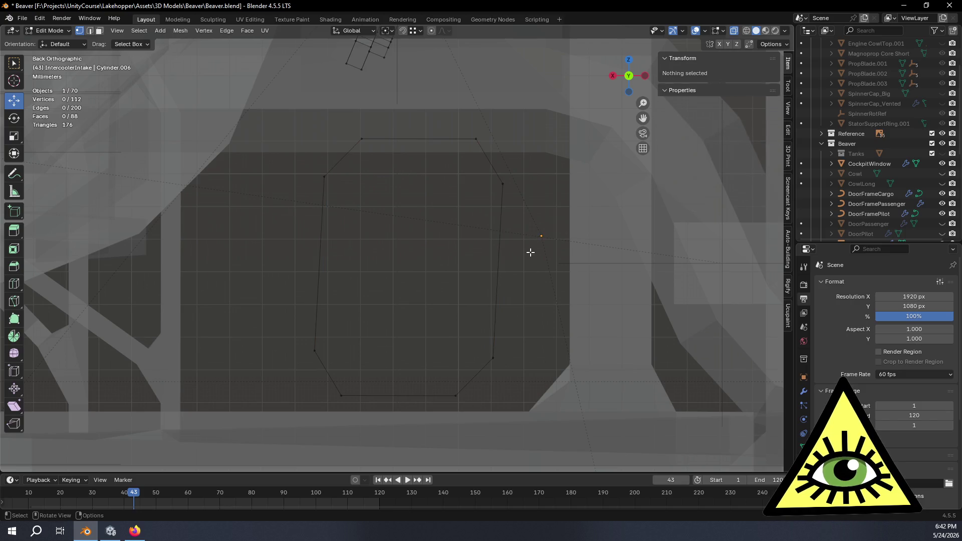
scroll(531, 260, down, 4)
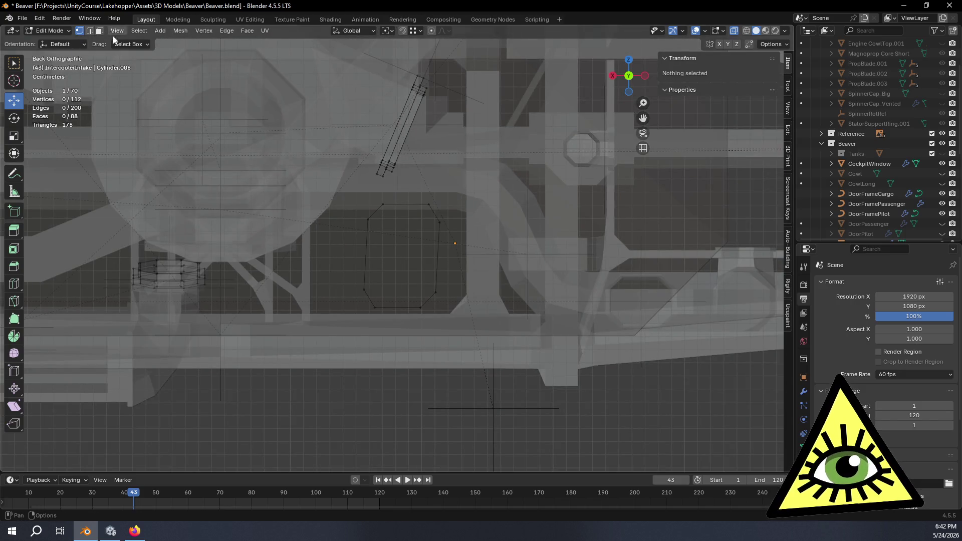
mouse_move(334, 133)
middle_down()
mouse_move(382, 236)
mouse_move(354, 243)
mouse_move(498, 206)
mouse_move(468, 246)
mouse_move(315, 285)
middle_up()
mouse_move(340, 266)
middle_down()
mouse_move(407, 174)
mouse_move(396, 176)
mouse_move(423, 176)
mouse_move(408, 188)
middle_up()
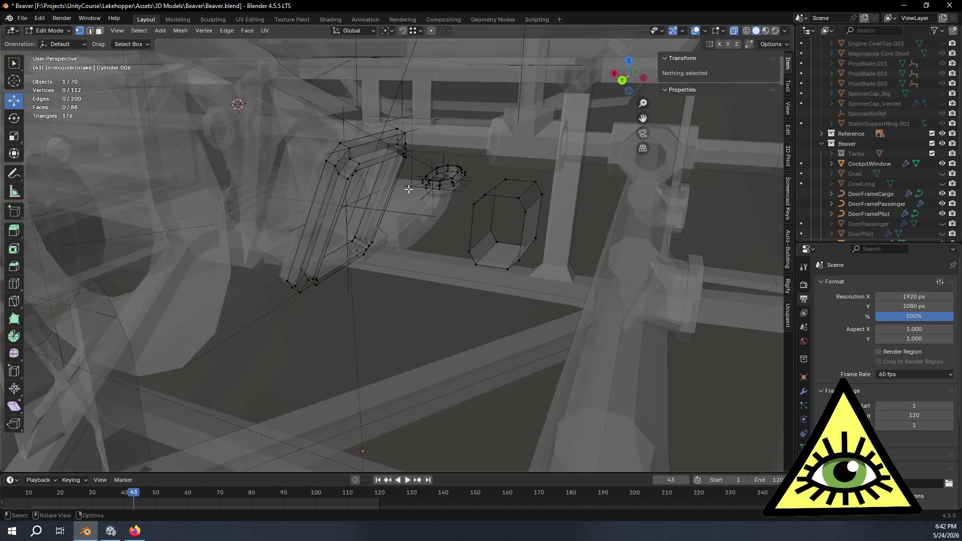
Bridge the intake ring's loop to the stub's end loop with 5 cuts.
alt+click(368, 160)
alt+shift+click(521, 239)
right_click(511, 227)
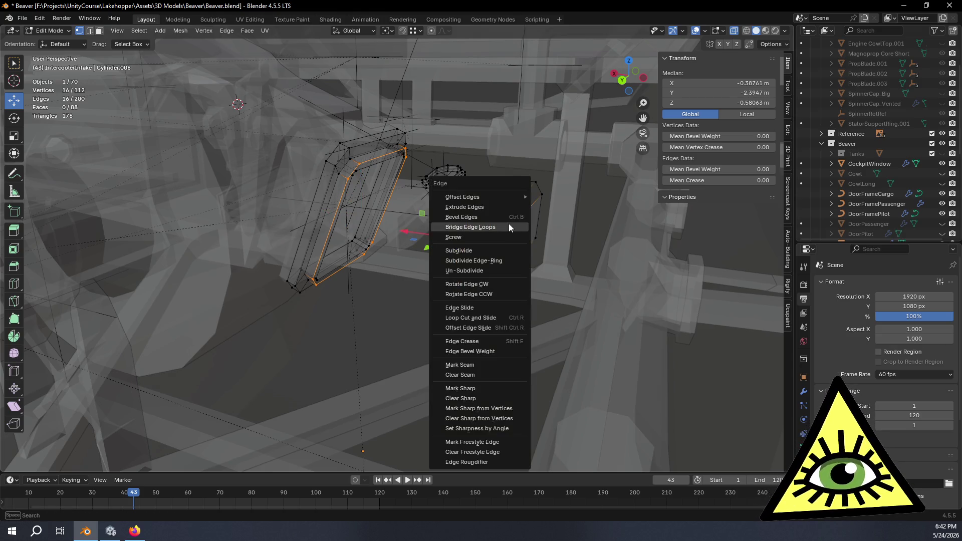
click(504, 227)
drag(165, 418, 202, 419)
mouse_move(293, 420)
middle_down()
mouse_move(361, 366)
mouse_move(232, 409)
middle_up()
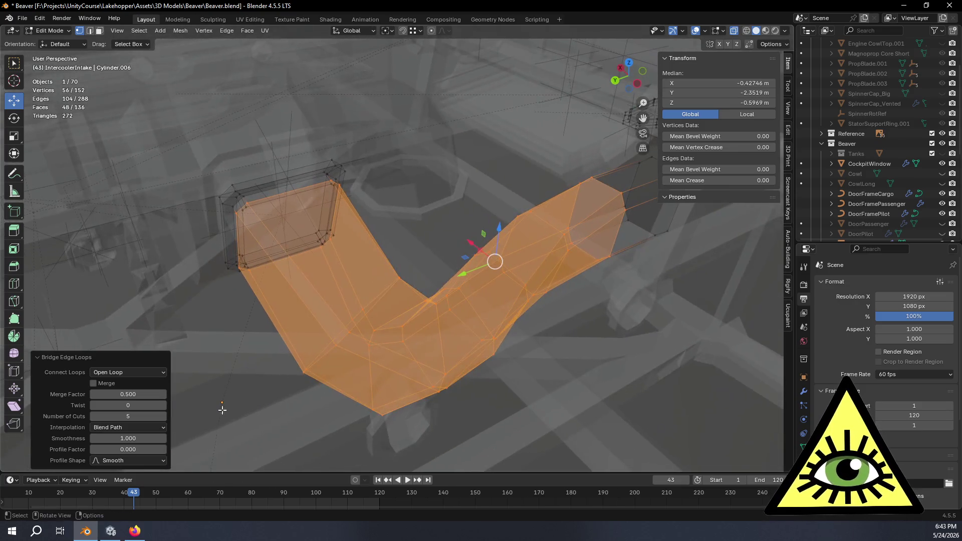
click(152, 433)
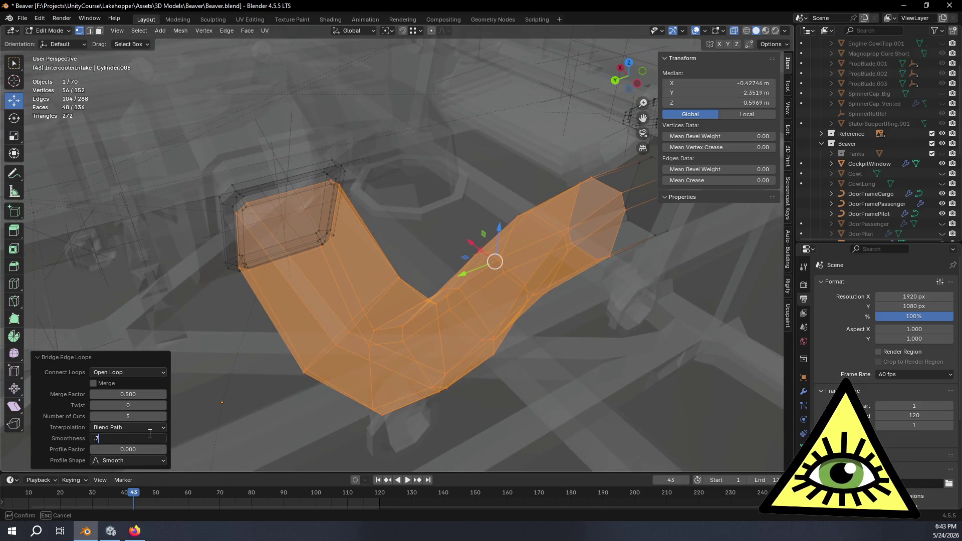
key(Return)
mouse_move(471, 206)
middle_down()
mouse_move(453, 251)
mouse_move(463, 226)
mouse_move(457, 211)
mouse_move(531, 166)
mouse_move(230, 107)
mouse_move(350, 190)
mouse_move(467, 236)
mouse_move(461, 227)
middle_up()
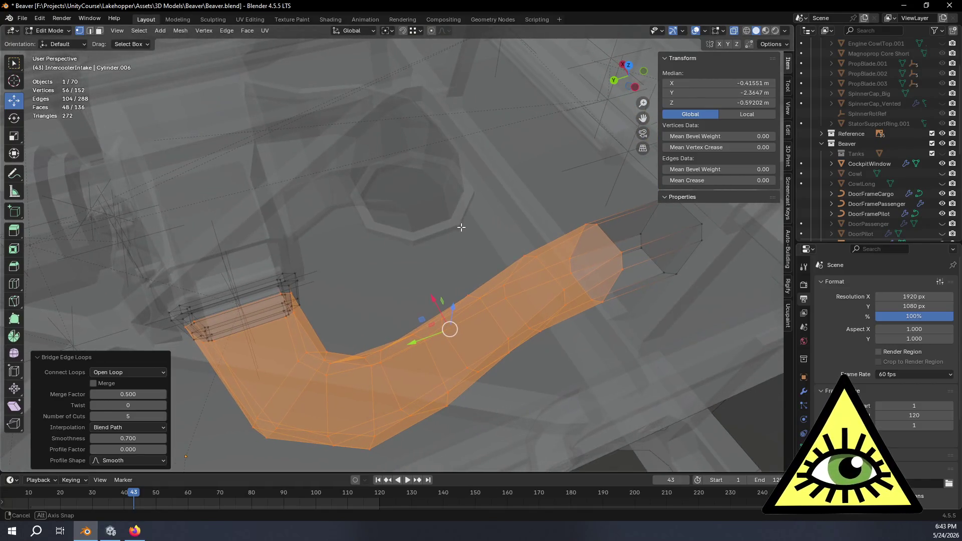
Try Blend Surface, revert to Blend Path interpolation, and set bridge smoothness to 0.5.
click(146, 423)
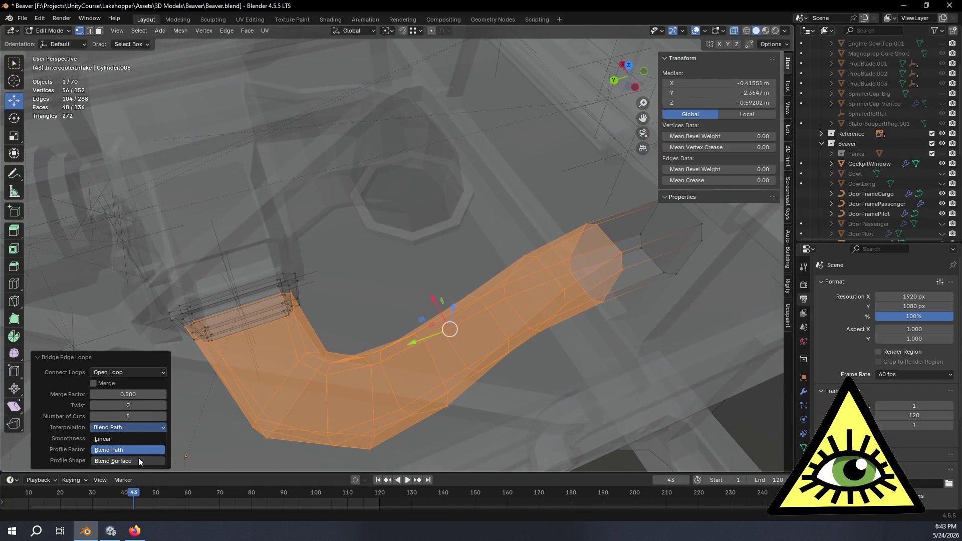
click(139, 458)
click(140, 426)
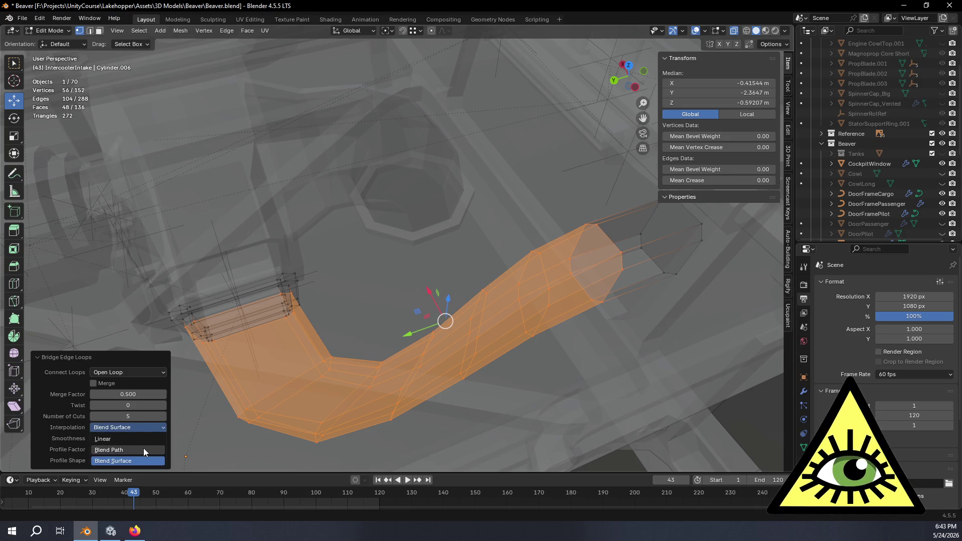
click(143, 448)
mouse_move(261, 320)
middle_down()
mouse_move(318, 299)
mouse_move(300, 292)
mouse_move(299, 318)
middle_up()
drag(131, 438, 95, 438)
click(144, 441)
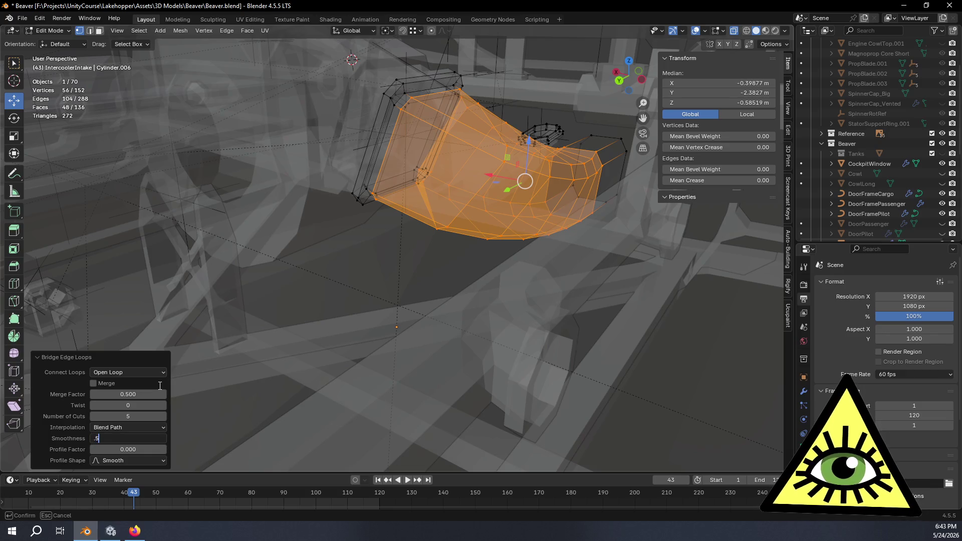
key(Return)
mouse_move(500, 300)
middle_down()
mouse_move(530, 288)
mouse_move(436, 282)
middle_up()
mouse_move(496, 305)
middle_down()
mouse_move(466, 307)
mouse_move(468, 315)
middle_up()
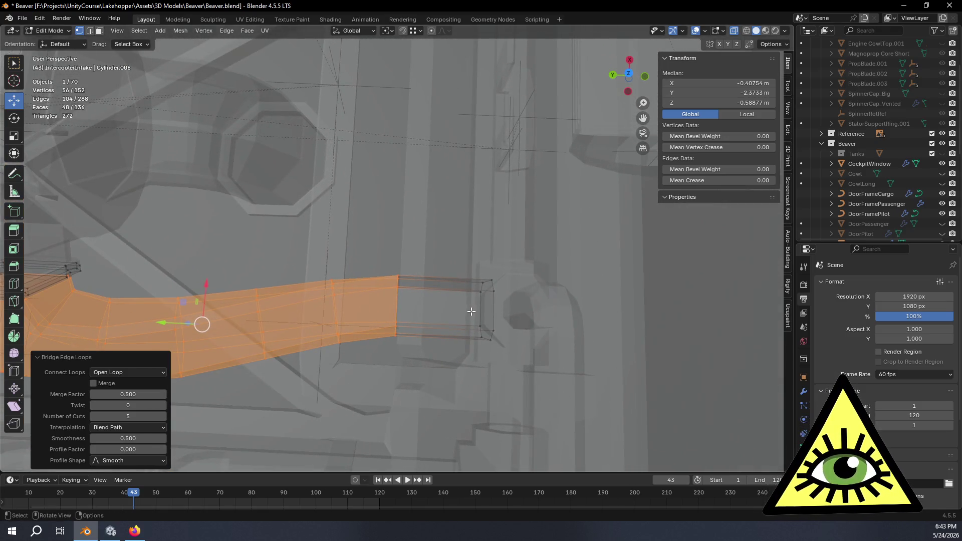
Undo the bridge and select the whole pipe stub.
key(ctrl+z)
alt+click(495, 315)
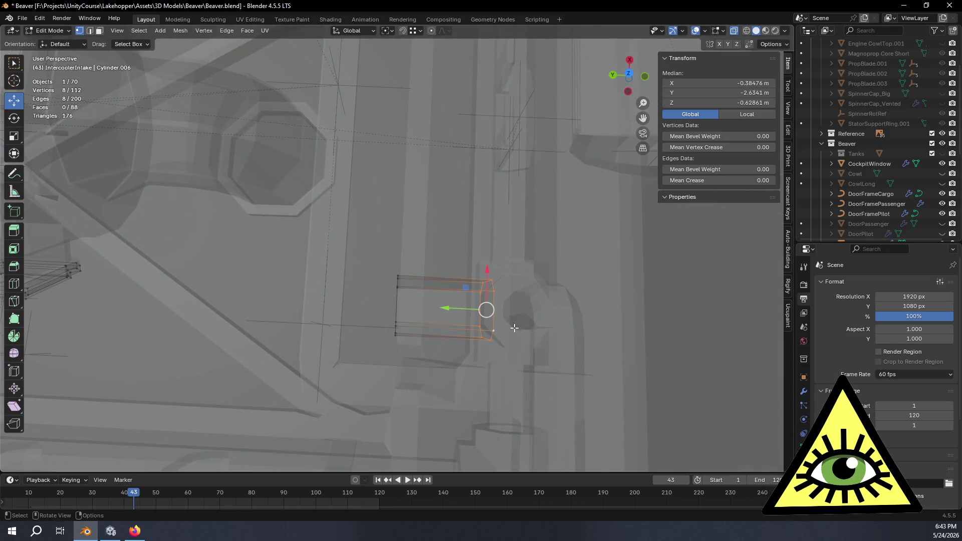
drag(489, 271, 488, 255)
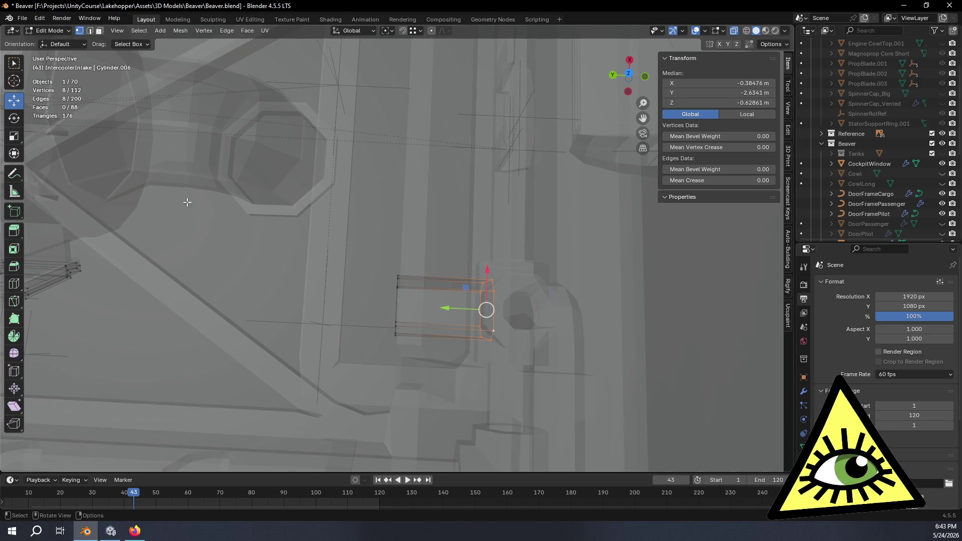
key(ctrl+KP_Add)
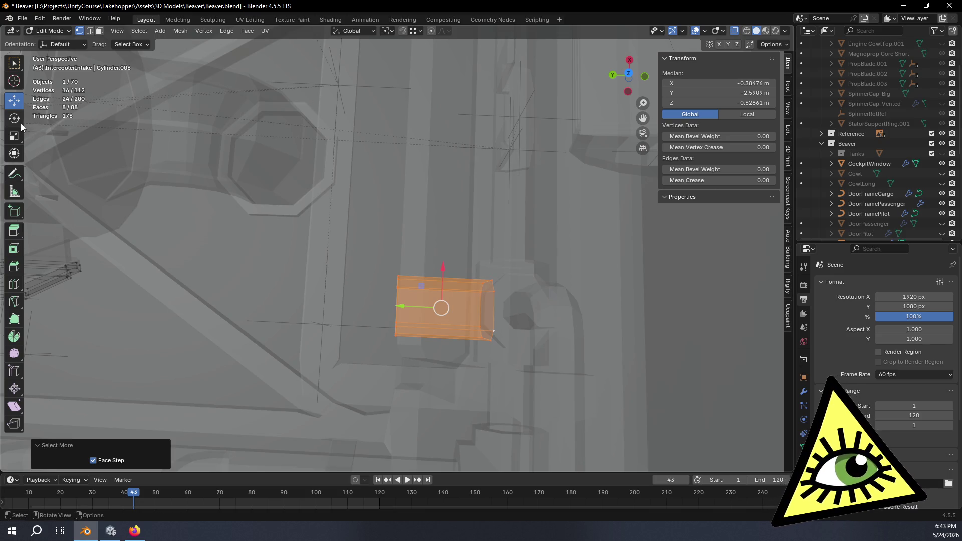
Rotate the stub 11.1° about Z and shift it about 1 cm along X.
click(20, 123)
drag(464, 334, 471, 340)
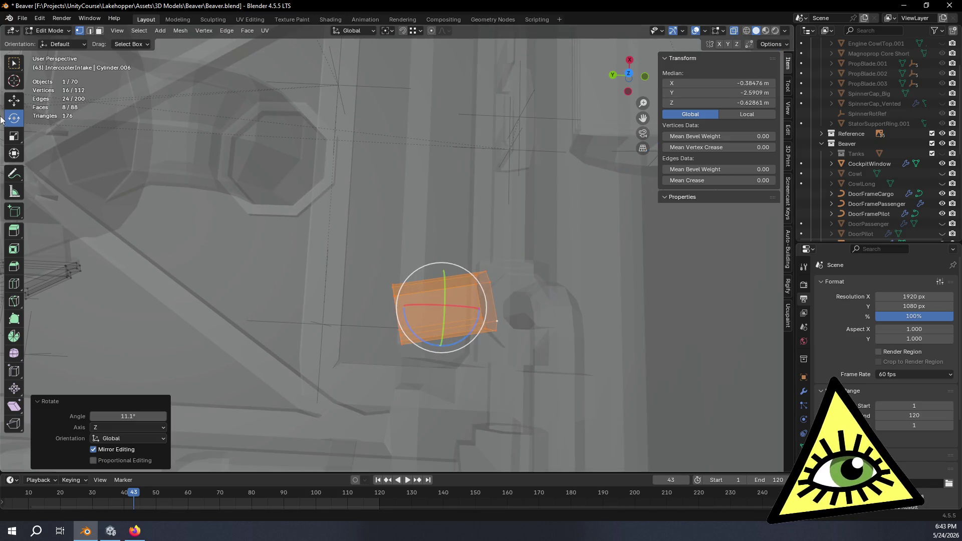
key(shift+space)
key(g)
drag(448, 277, 448, 268)
Select the stub's open end loop together with the intake ring's loop.
mouse_move(512, 382)
middle_down()
mouse_move(621, 294)
mouse_move(610, 279)
mouse_move(588, 323)
mouse_move(444, 220)
middle_up()
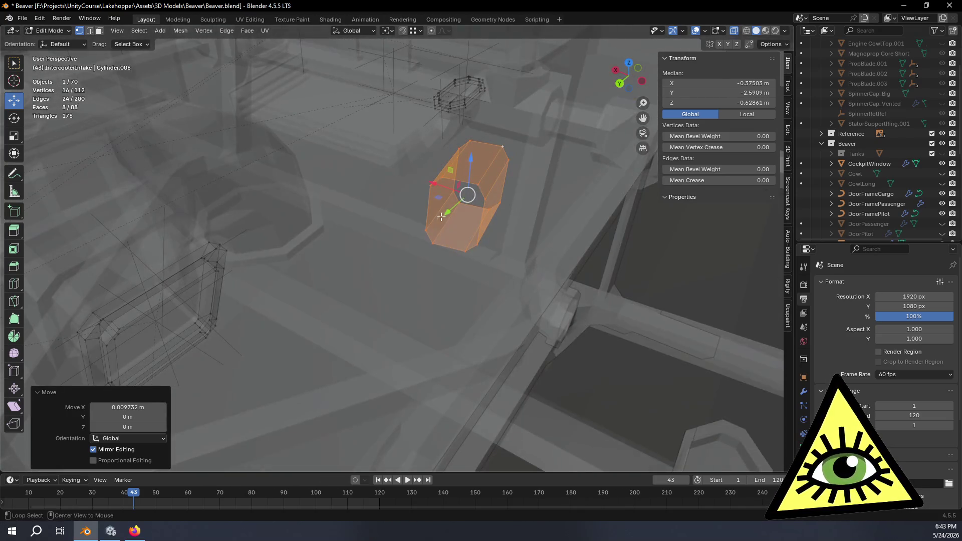
alt+click(425, 210)
mouse_move(251, 317)
middle_down()
mouse_move(268, 311)
mouse_move(243, 301)
middle_up()
alt+shift+click(237, 285)
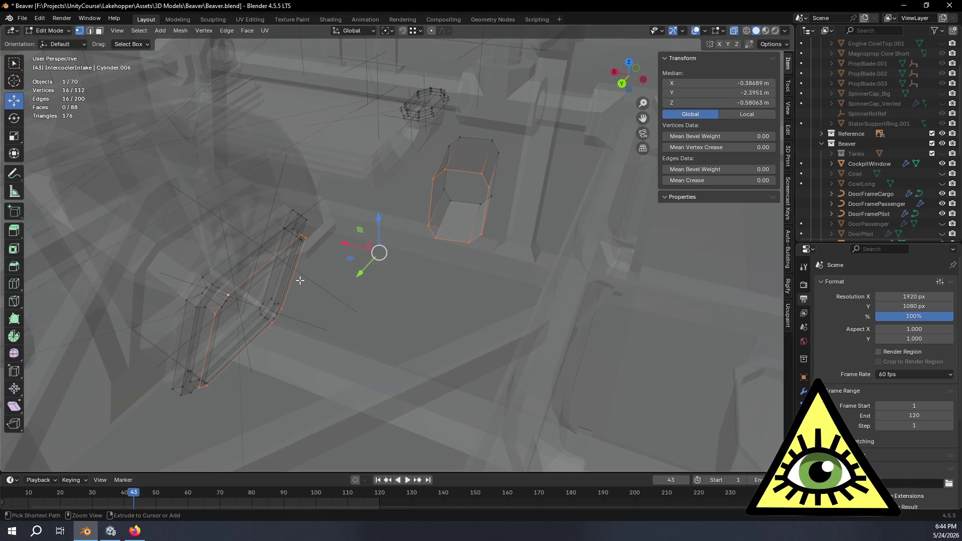
Bridge the ring and realigned stub loops with 4 cuts.
key(ctrl+e)
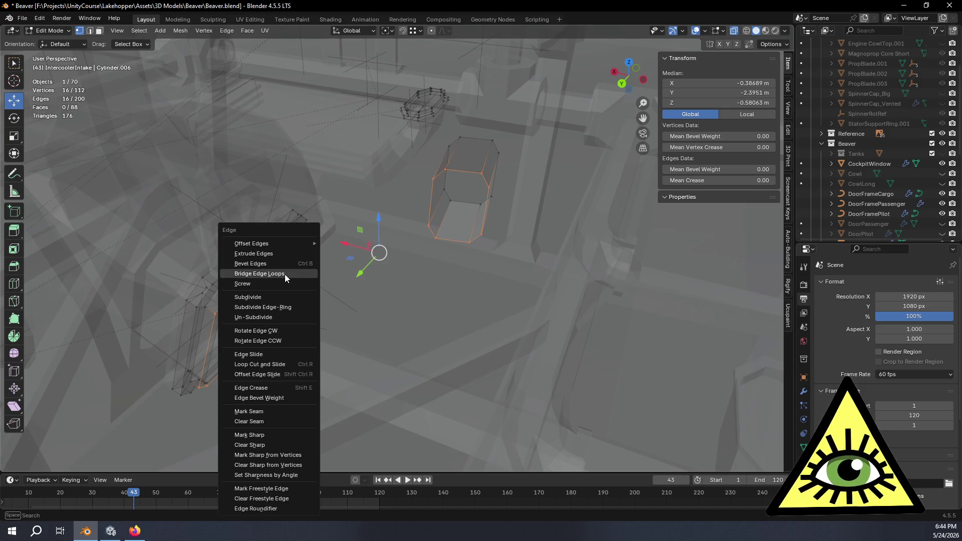
click(284, 275)
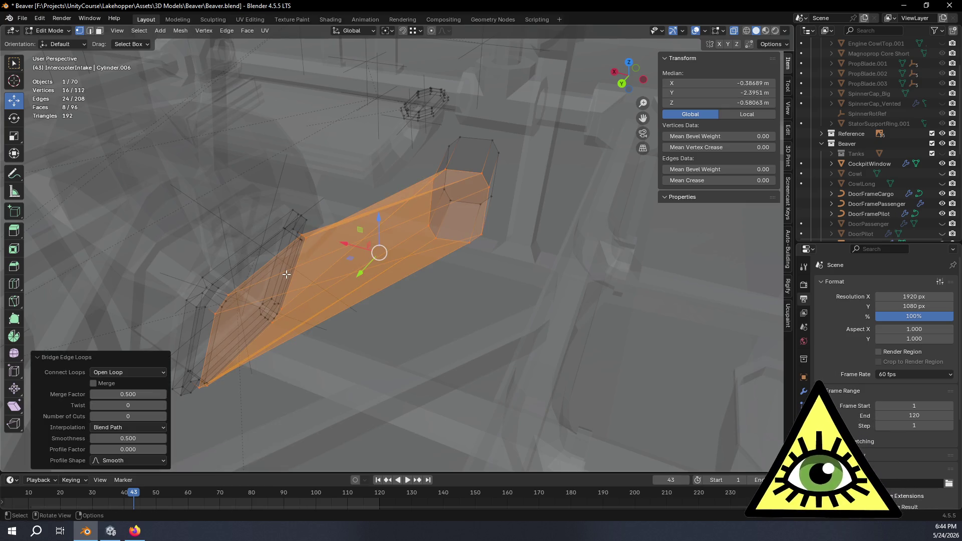
click(162, 416)
click(164, 416)
click(163, 417)
mouse_move(537, 335)
middle_down()
mouse_move(537, 303)
mouse_move(554, 311)
mouse_move(546, 346)
mouse_move(532, 299)
mouse_move(517, 306)
middle_up()
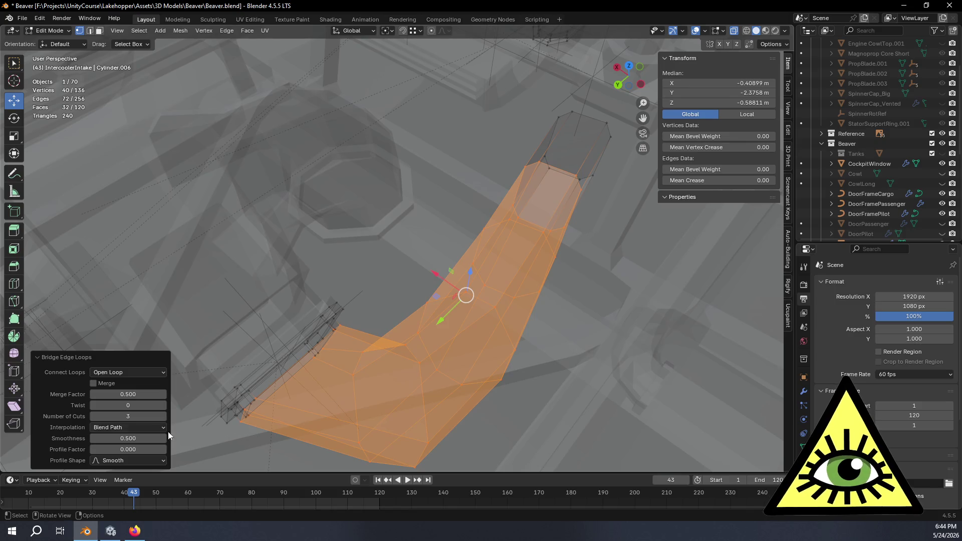
click(164, 416)
mouse_move(325, 371)
middle_down()
mouse_move(303, 361)
mouse_move(268, 379)
middle_up()
Set the bridge smoothness to 0.65 and check the bend.
drag(149, 437, 170, 436)
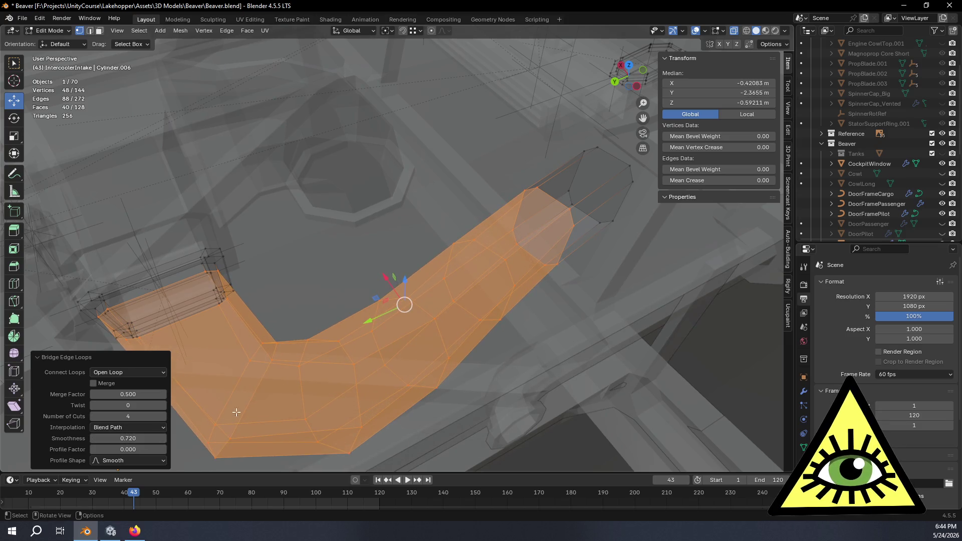
click(131, 438)
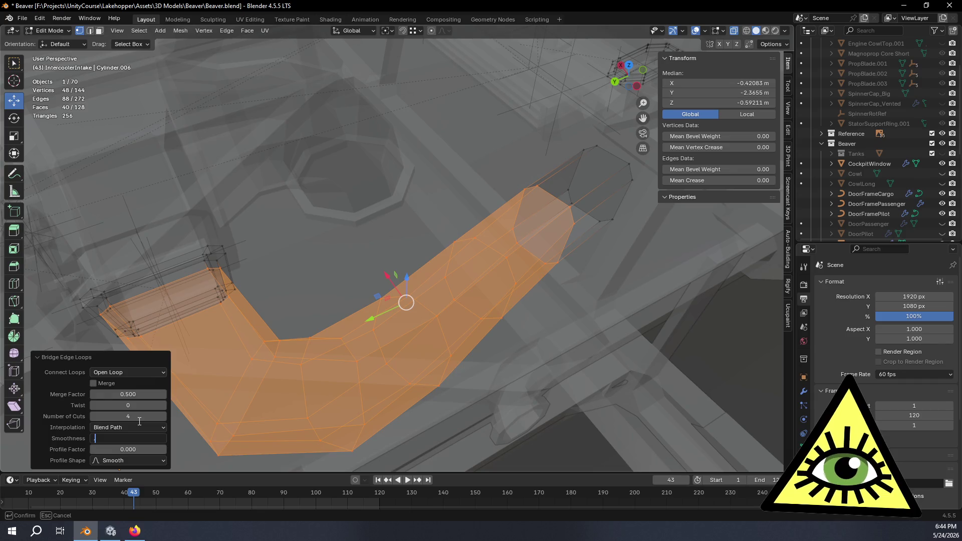
text(.65)
key(Return)
mouse_move(262, 240)
middle_down()
mouse_move(399, 278)
mouse_move(378, 281)
mouse_move(393, 279)
mouse_move(390, 311)
mouse_move(342, 295)
middle_up()
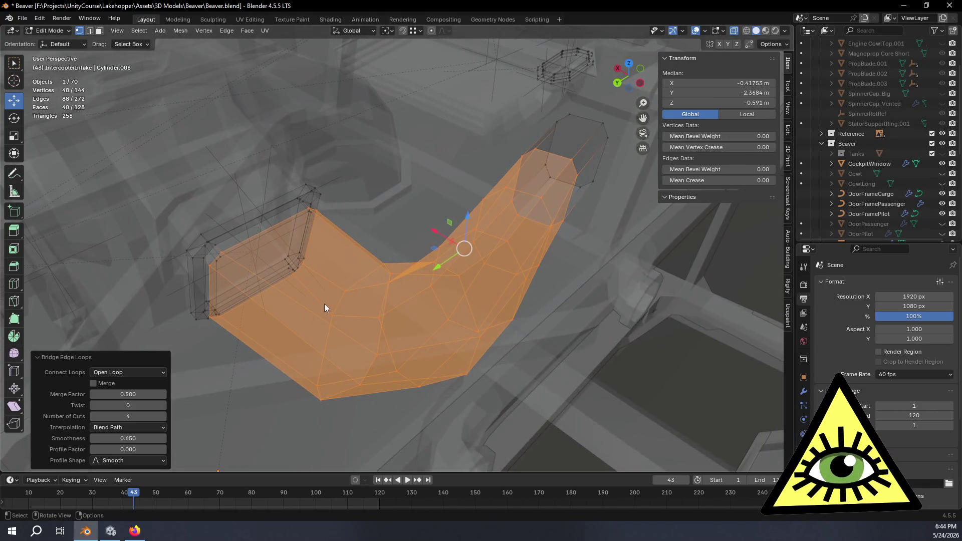
mouse_move(429, 304)
middle_down()
mouse_move(436, 311)
mouse_move(382, 333)
middle_up()
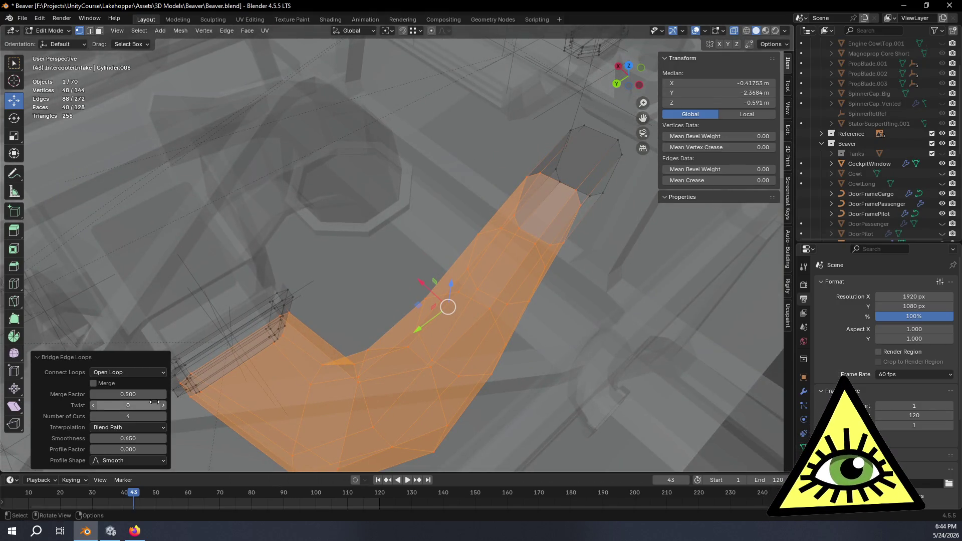
Step the bridge twist to -1 and -2, then reset it to 0.
drag(97, 404, 97, 404)
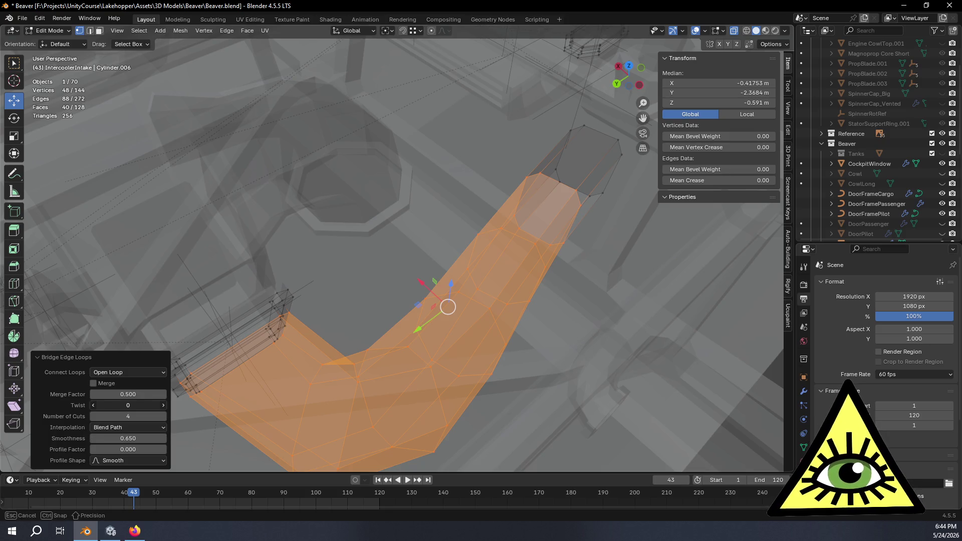
text(2)
key(Return)
click(93, 407)
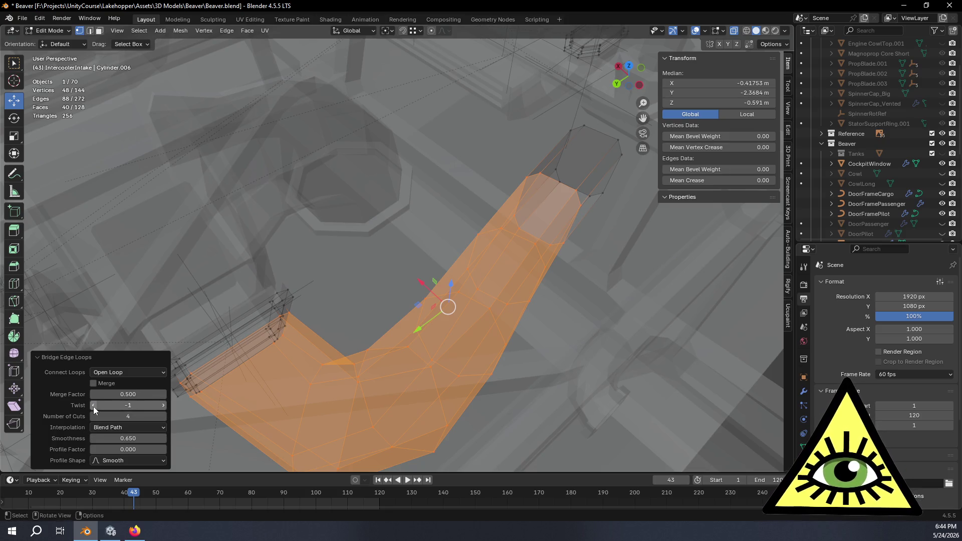
click(93, 407)
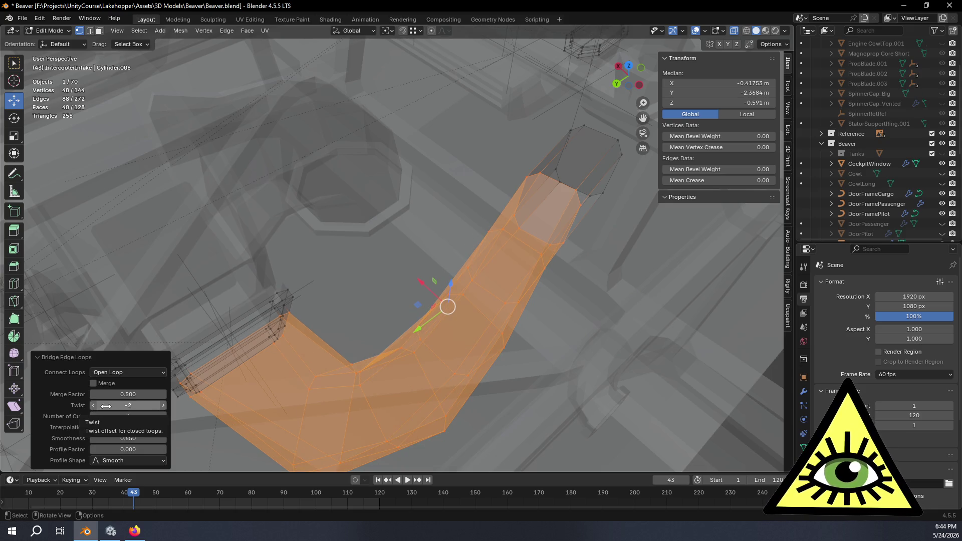
double_click(164, 403)
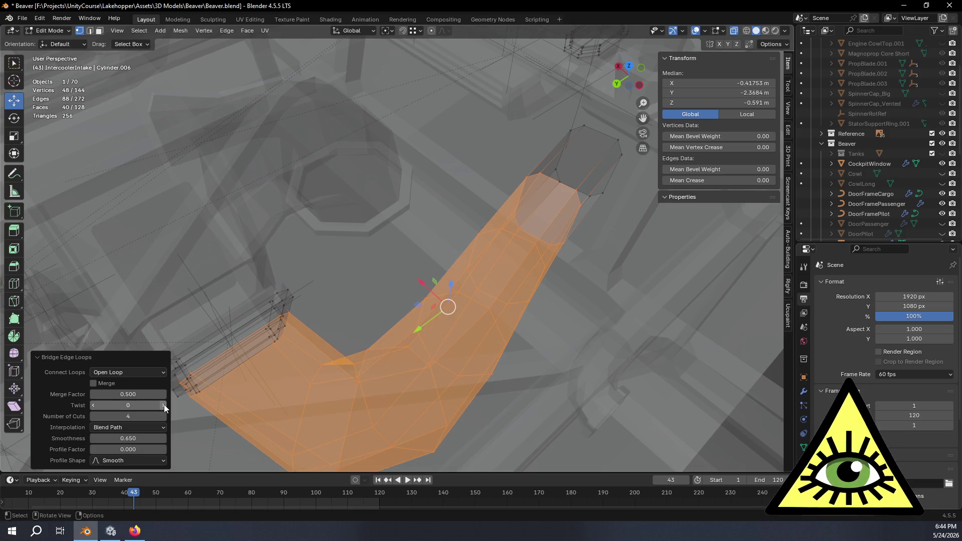
mouse_move(285, 367)
middle_down()
mouse_move(307, 341)
mouse_move(286, 339)
mouse_move(290, 364)
middle_up()
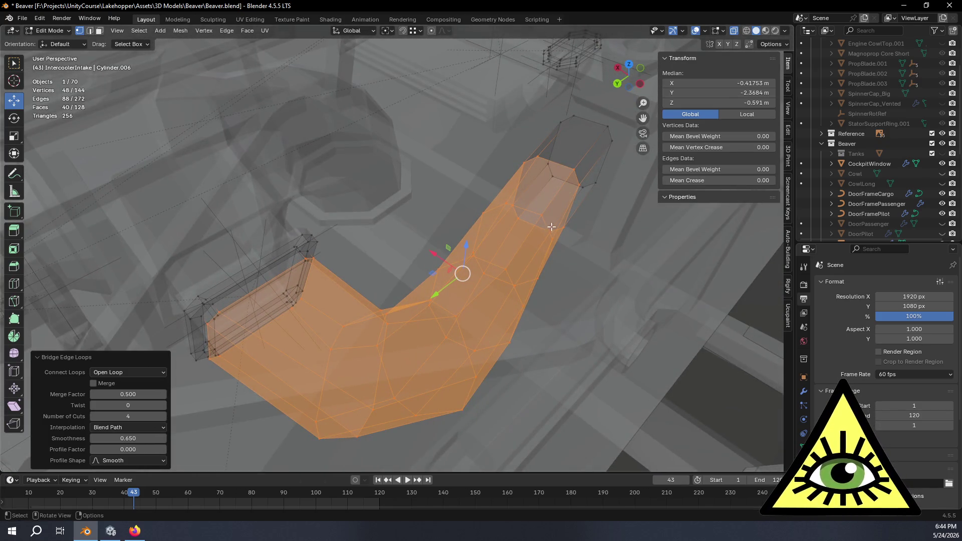
Try twist 1, settle on -2, and select the intake's top edge loop.
click(163, 405)
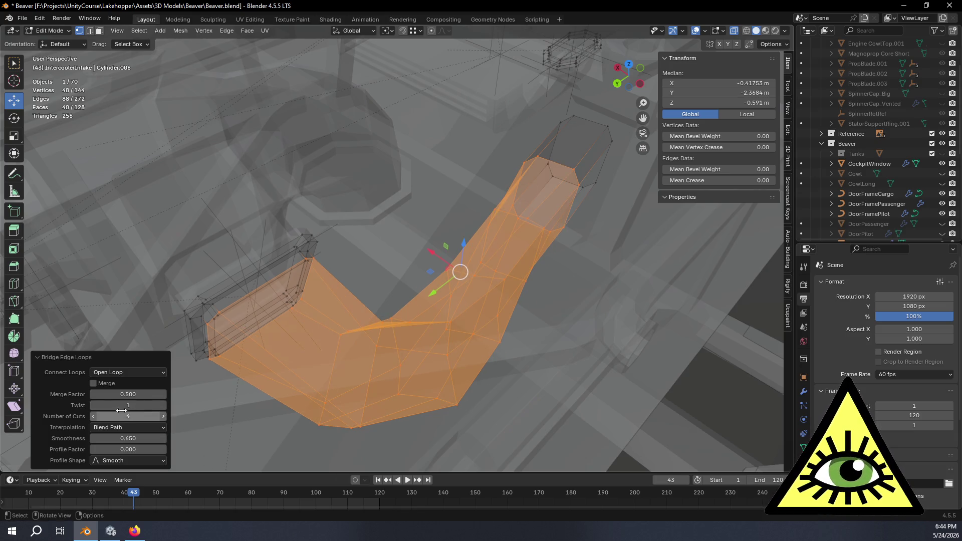
click(92, 405)
click(92, 405)
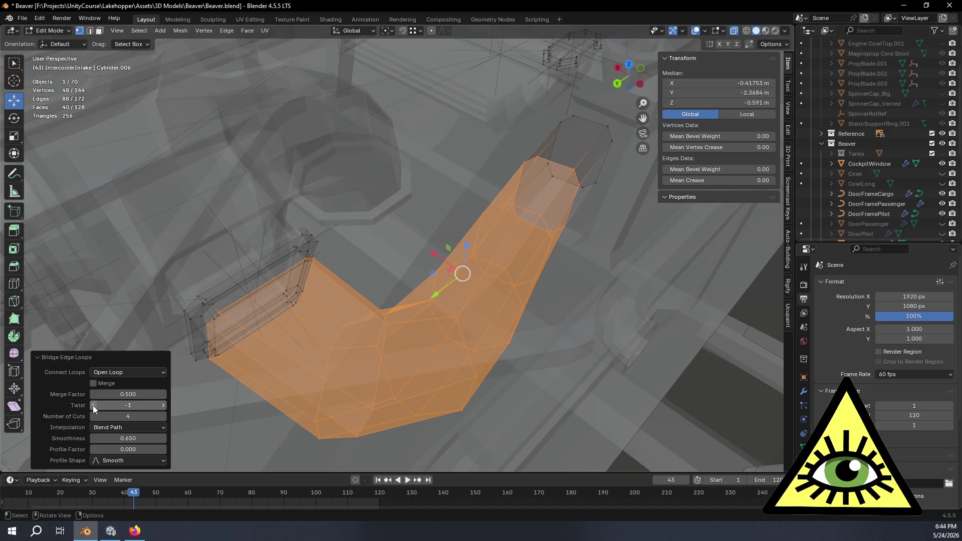
click(92, 405)
mouse_move(343, 396)
middle_down()
mouse_move(359, 367)
mouse_move(341, 375)
mouse_move(361, 397)
mouse_move(316, 408)
mouse_move(327, 414)
middle_up()
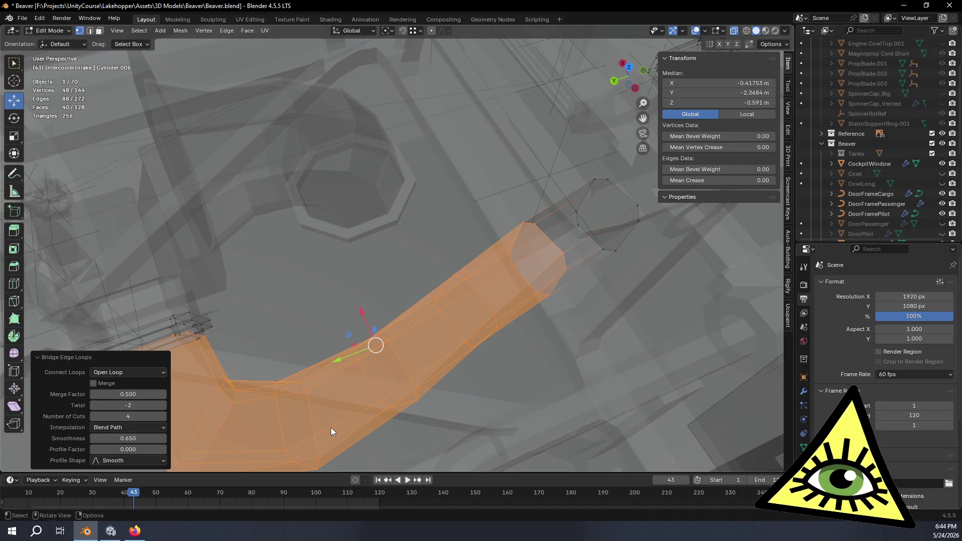
mouse_move(331, 427)
middle_down()
mouse_move(280, 370)
mouse_move(180, 298)
mouse_move(290, 270)
mouse_move(369, 281)
mouse_move(407, 251)
mouse_move(428, 262)
mouse_move(494, 215)
mouse_move(498, 243)
mouse_move(534, 229)
middle_up()
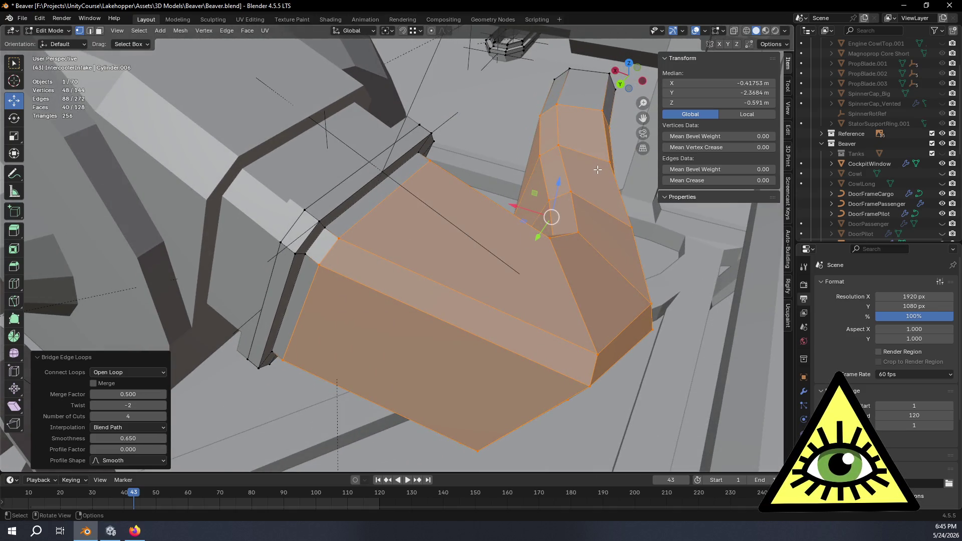
alt+click(590, 72)
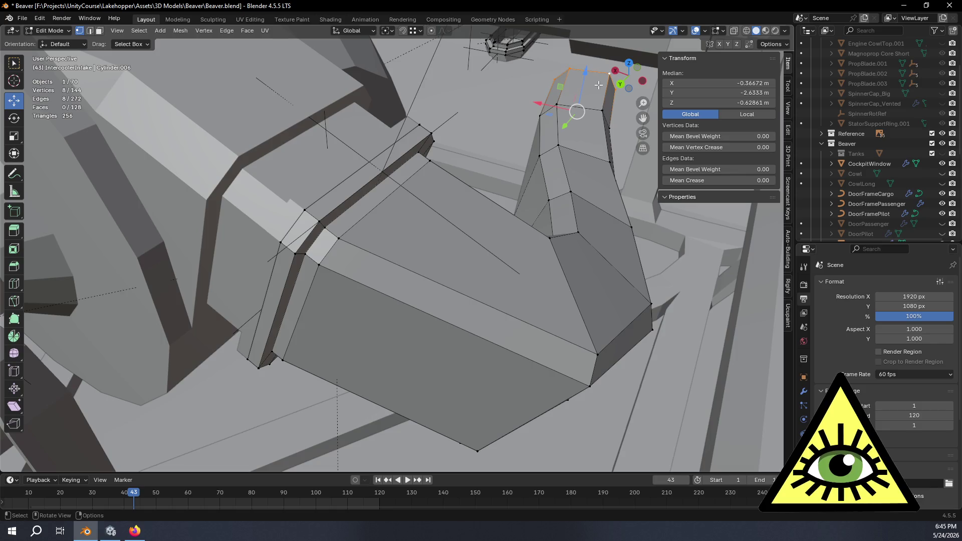
Delete the top loop's vertices and turn on X-ray view.
key(x)
click(582, 84)
mouse_move(618, 89)
mouse_down()
mouse_move(507, 92)
mouse_move(522, 166)
mouse_move(447, 172)
mouse_up()
scroll(460, 171, down, 5)
key(alt+z)
Bridge the intake's end loop to the octagonal ring's loop.
mouse_move(406, 203)
middle_down()
mouse_move(391, 208)
mouse_move(423, 206)
mouse_move(325, 187)
mouse_move(476, 247)
mouse_move(444, 243)
mouse_move(416, 313)
middle_up()
alt+click(326, 189)
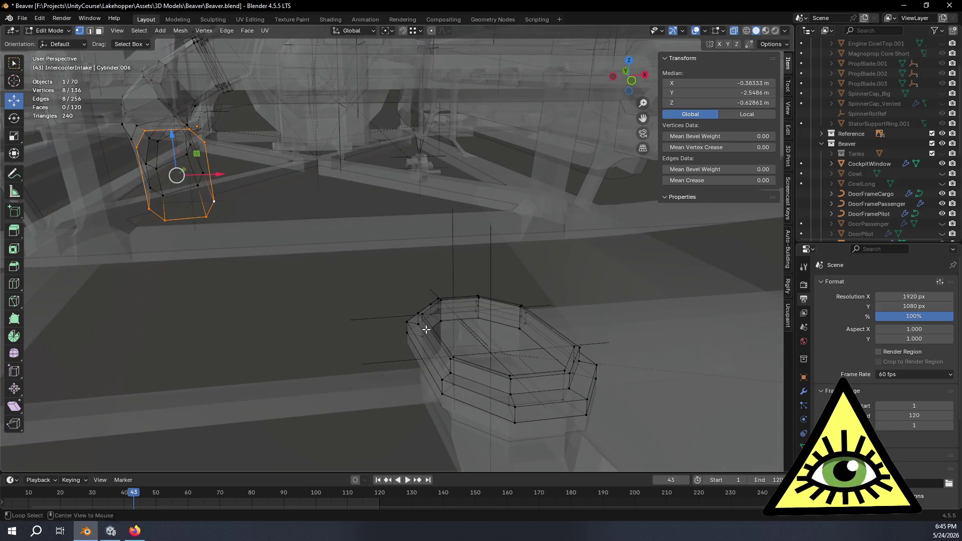
alt+shift+click(427, 328)
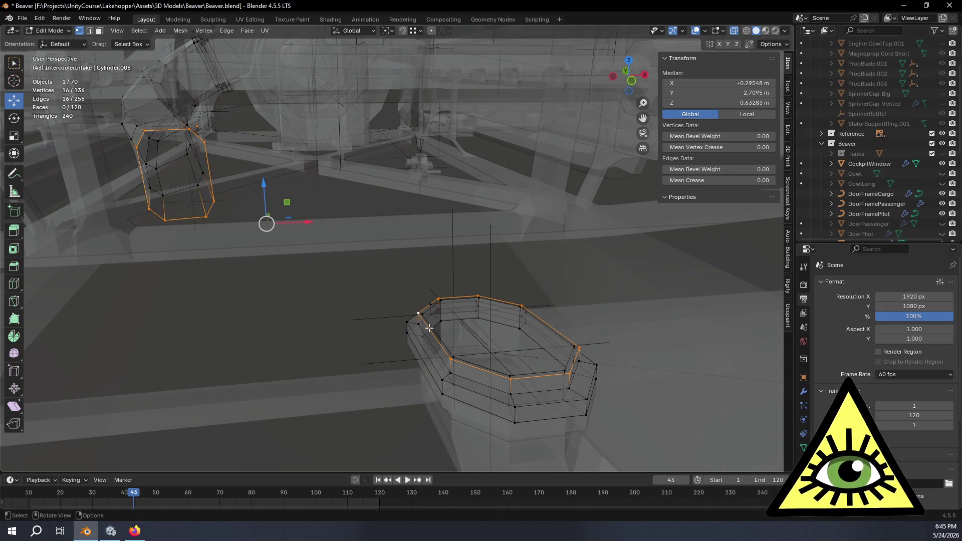
key(ctrl+e)
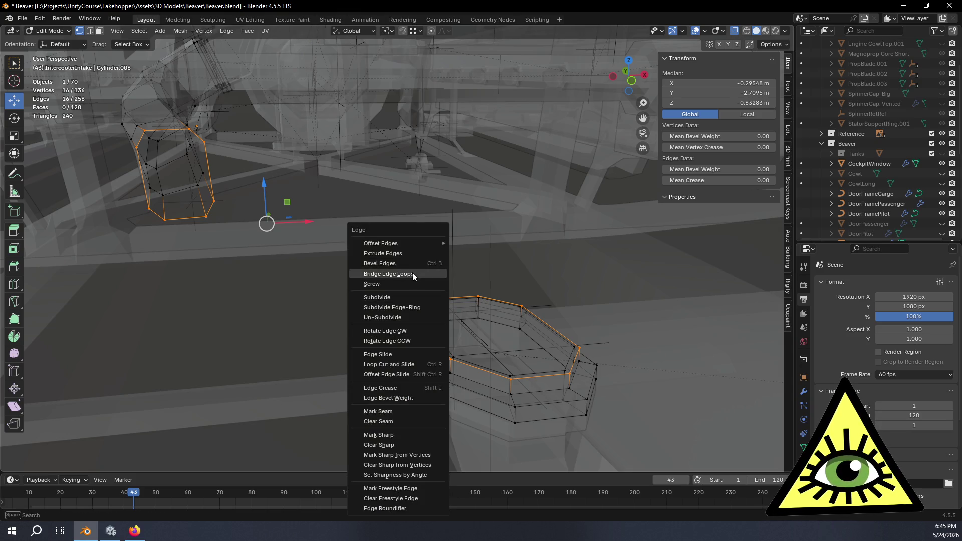
click(412, 273)
Set the bridge twist to 0 after testing twists 1 and -2.
click(161, 417)
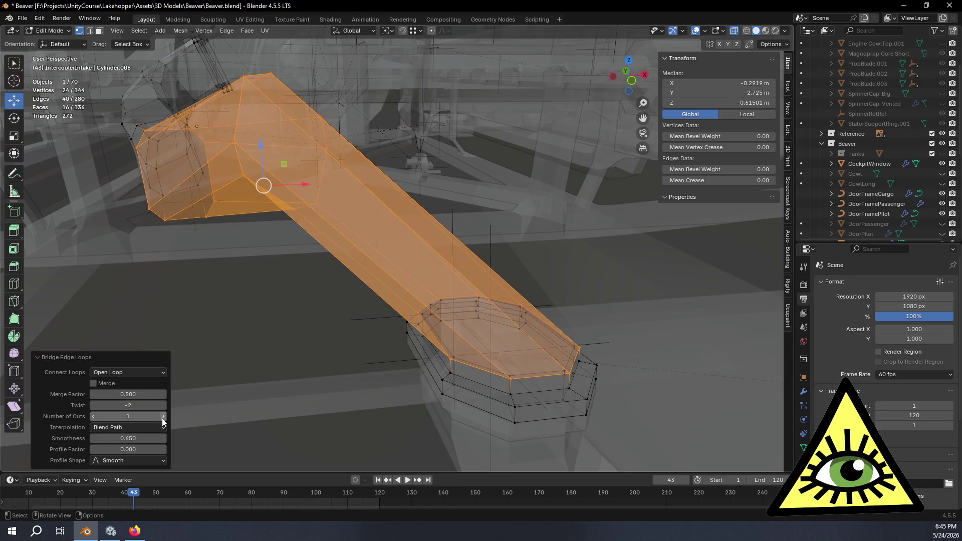
click(126, 404)
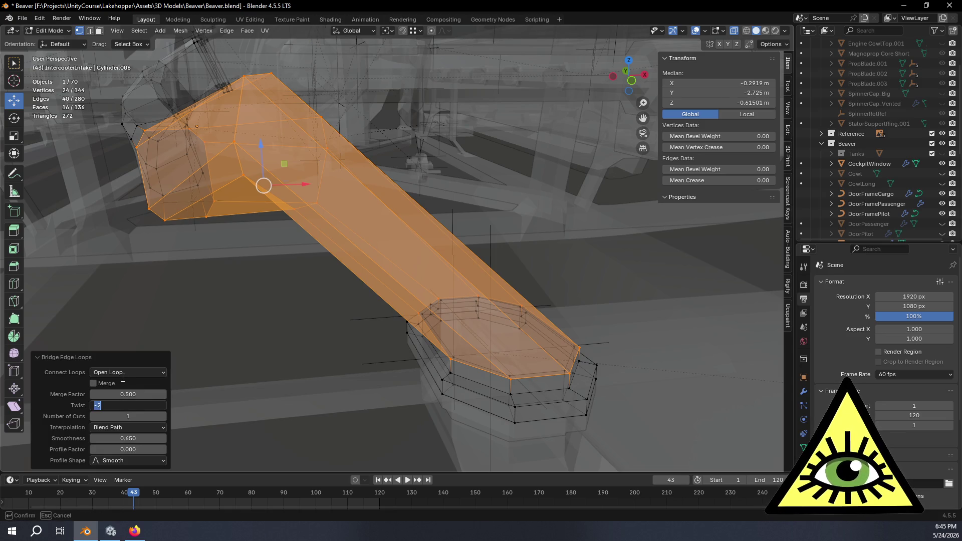
text(0)
key(Return)
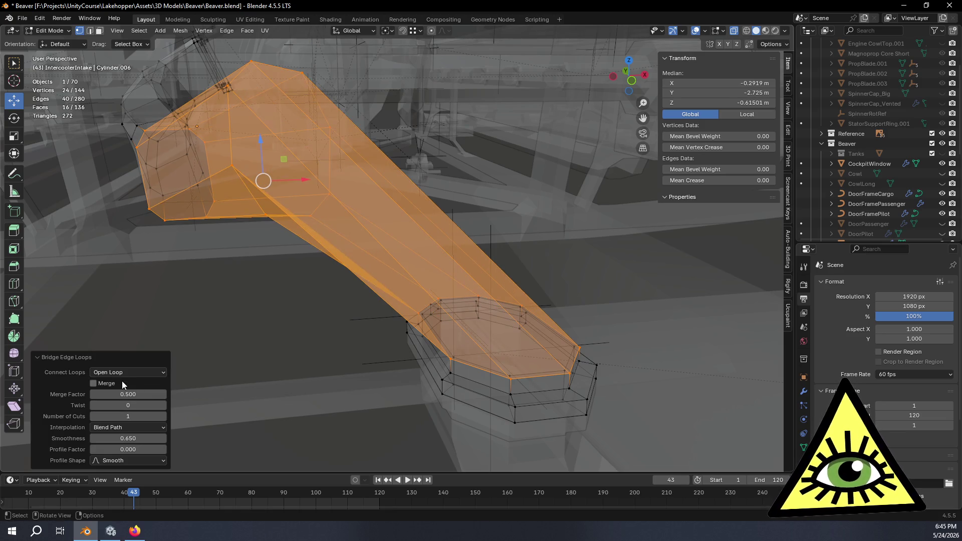
mouse_move(127, 376)
middle_down()
mouse_move(200, 389)
mouse_move(356, 392)
middle_up()
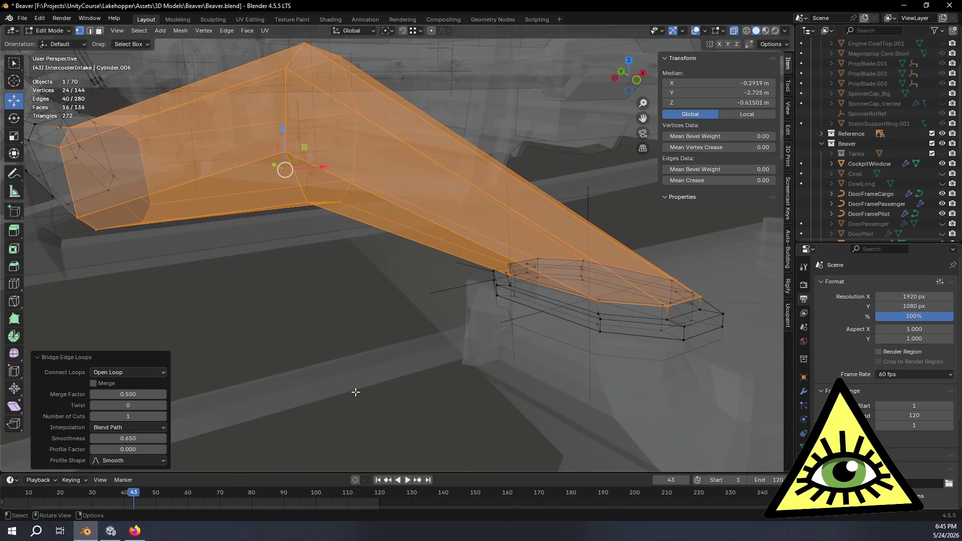
click(163, 405)
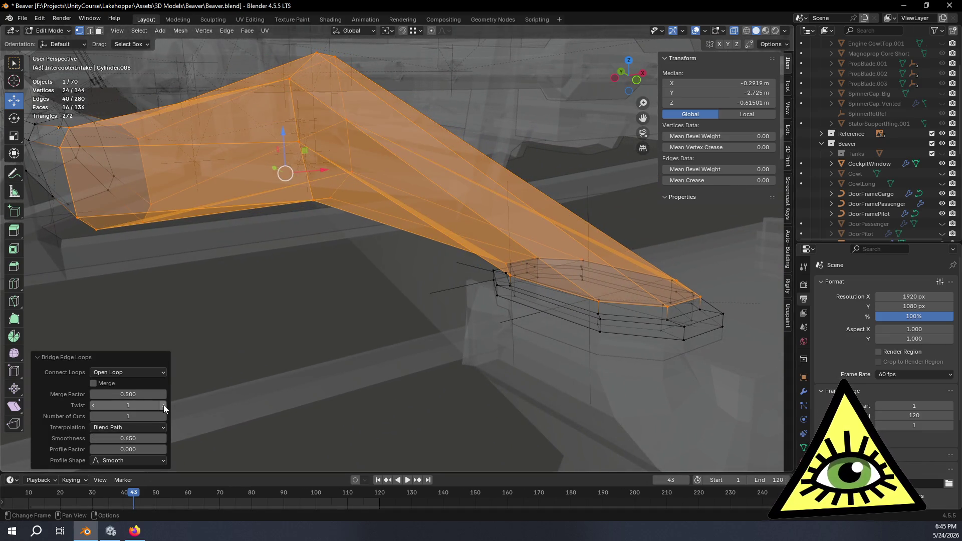
click(93, 405)
click(94, 405)
click(94, 404)
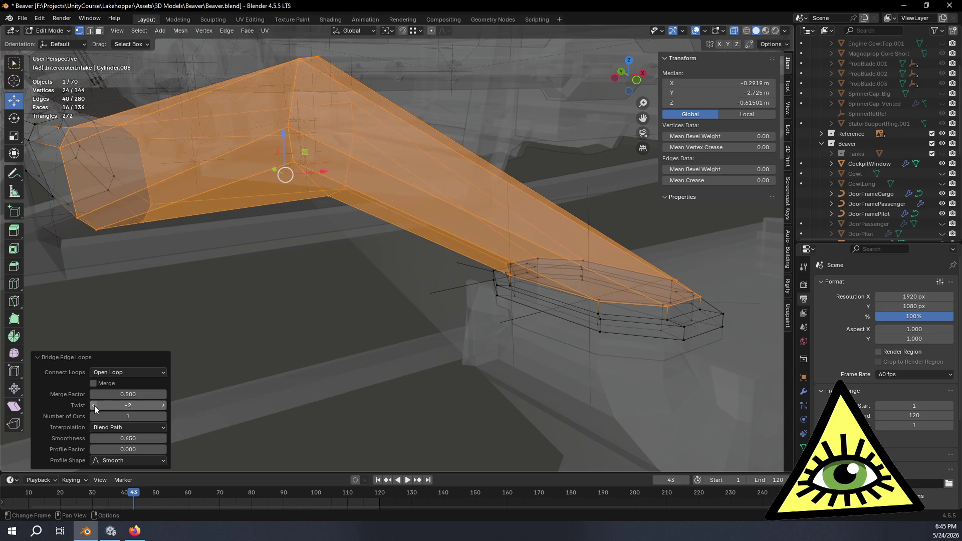
drag(96, 405, 161, 407)
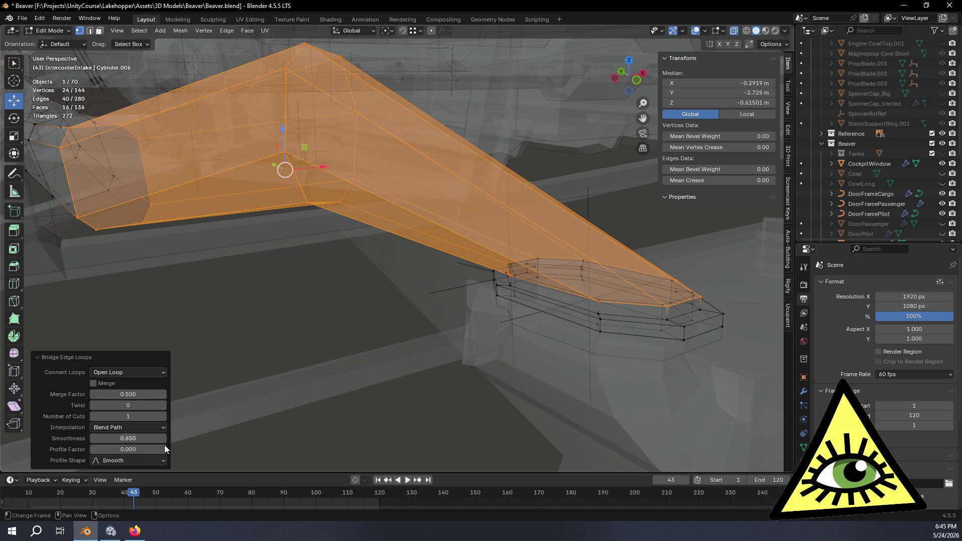
Raise the bridge to 4 cuts with smoothness 0.4, then undo the bridge.
click(164, 417)
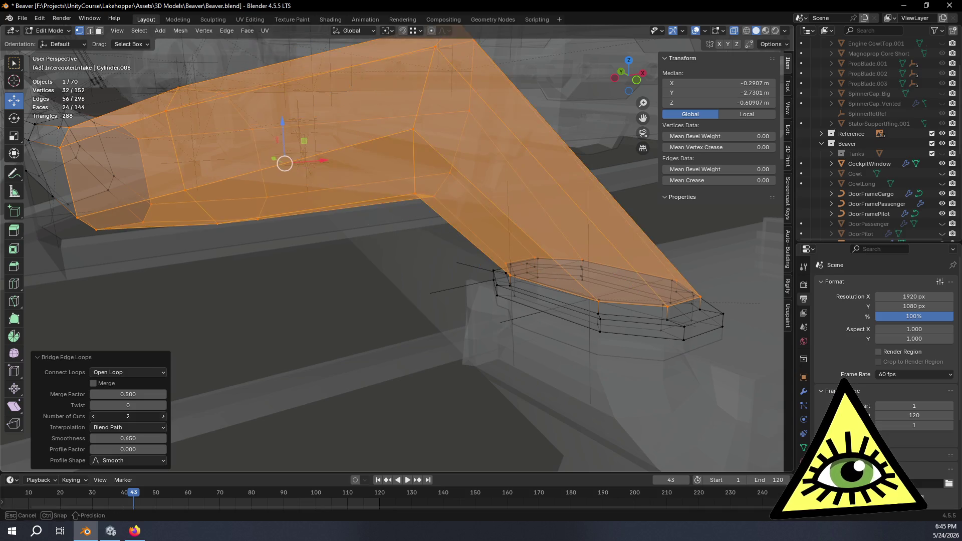
click(163, 416)
click(163, 416)
drag(137, 438, 111, 438)
mouse_move(491, 351)
middle_down()
mouse_move(537, 359)
mouse_move(470, 350)
mouse_move(501, 326)
mouse_move(465, 322)
mouse_move(598, 312)
mouse_move(521, 330)
middle_up()
scroll(515, 334, up, 2)
key(ctrl+z)
key(ctrl+z)
key(ctrl+z)
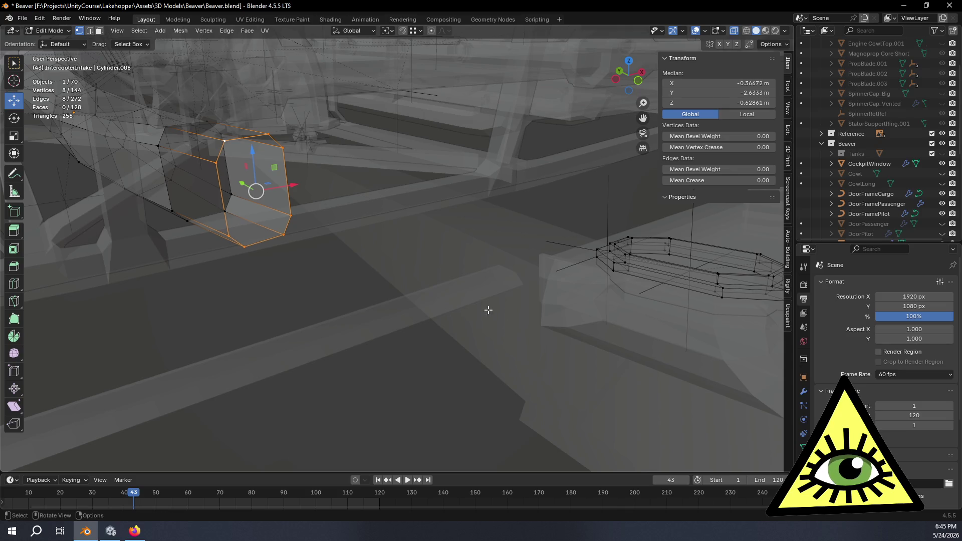
Add the ring's loop to the selection and bridge it to the intake.
mouse_move(627, 299)
middle_down()
mouse_move(504, 334)
mouse_move(566, 353)
middle_up()
alt+shift+click(582, 355)
key(KP_Decimal)
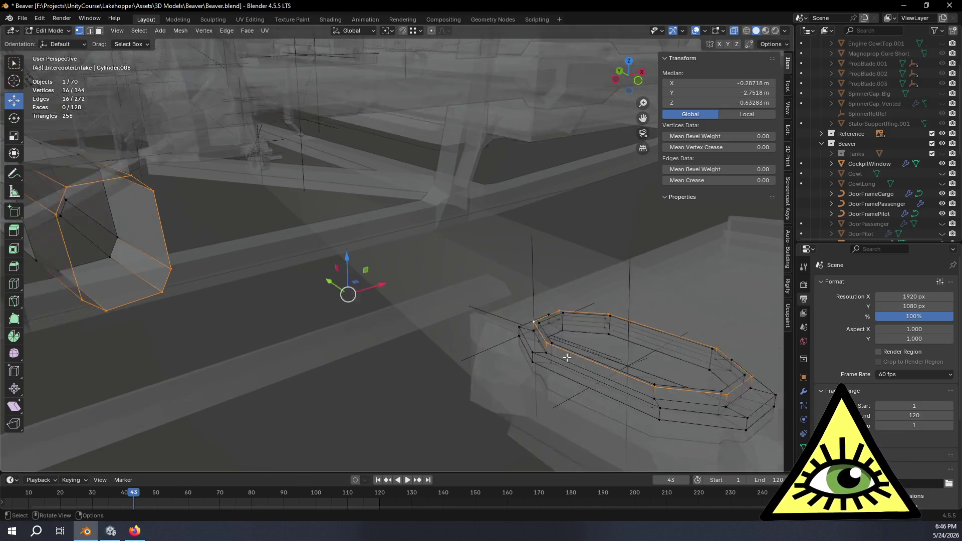
key(ctrl+e)
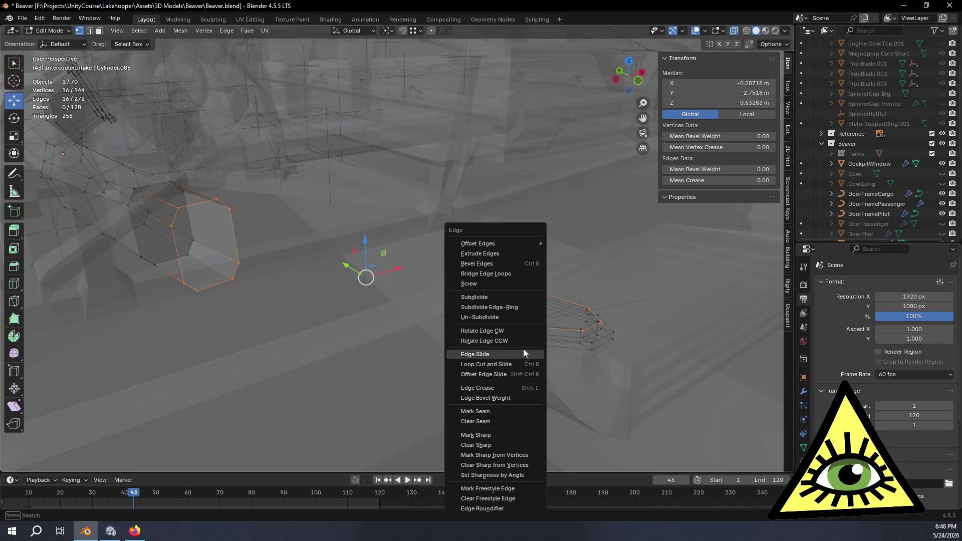
click(518, 277)
Give the new bridge 4 cuts and smoothness 0.7.
drag(150, 416, 171, 416)
drag(128, 416, 204, 415)
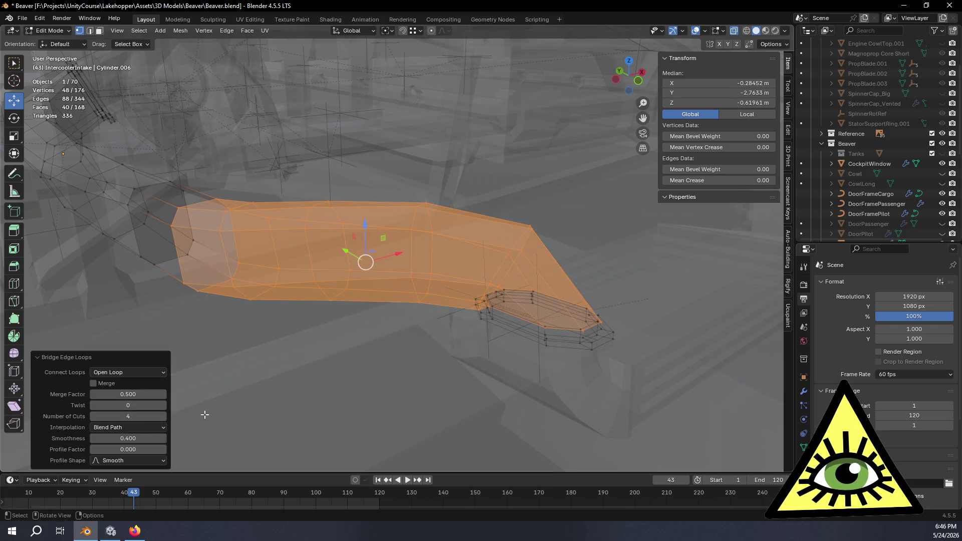
mouse_move(153, 437)
mouse_down()
mouse_move(186, 437)
mouse_move(150, 437)
mouse_up()
click(142, 435)
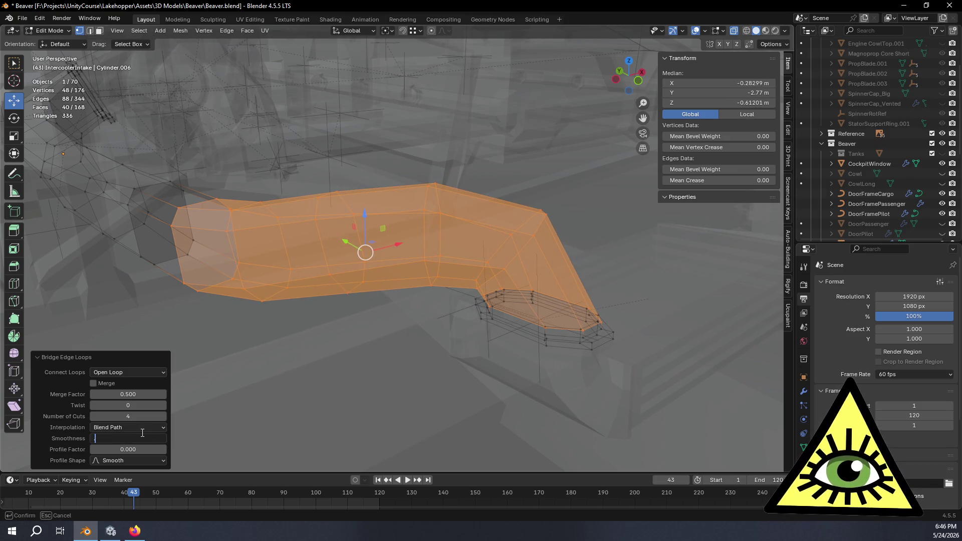
text(0.7)
key(Return)
mouse_move(123, 369)
middle_down()
mouse_move(215, 365)
mouse_move(228, 336)
mouse_move(172, 370)
middle_up()
mouse_move(322, 345)
middle_down()
mouse_move(286, 322)
mouse_move(304, 312)
middle_up()
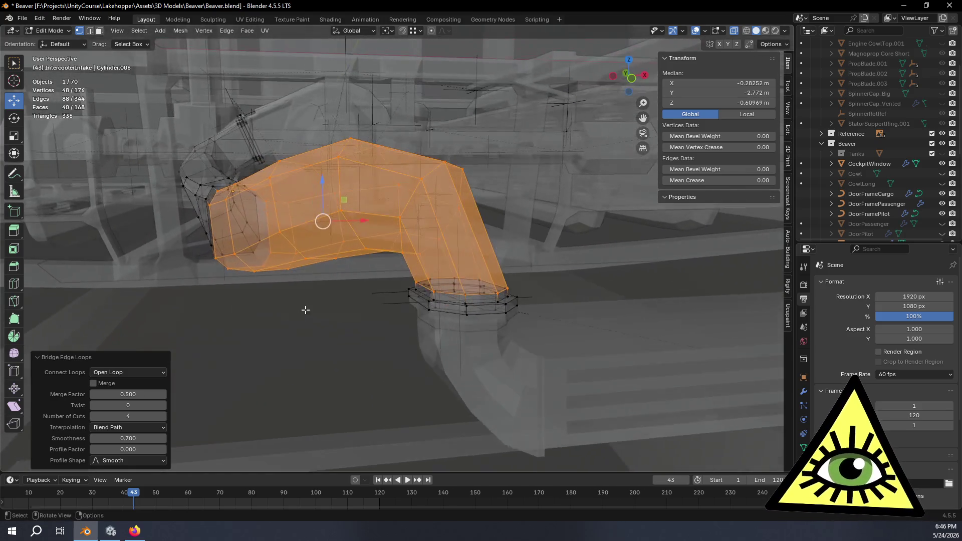
middle_drag(361, 220, 371, 219)
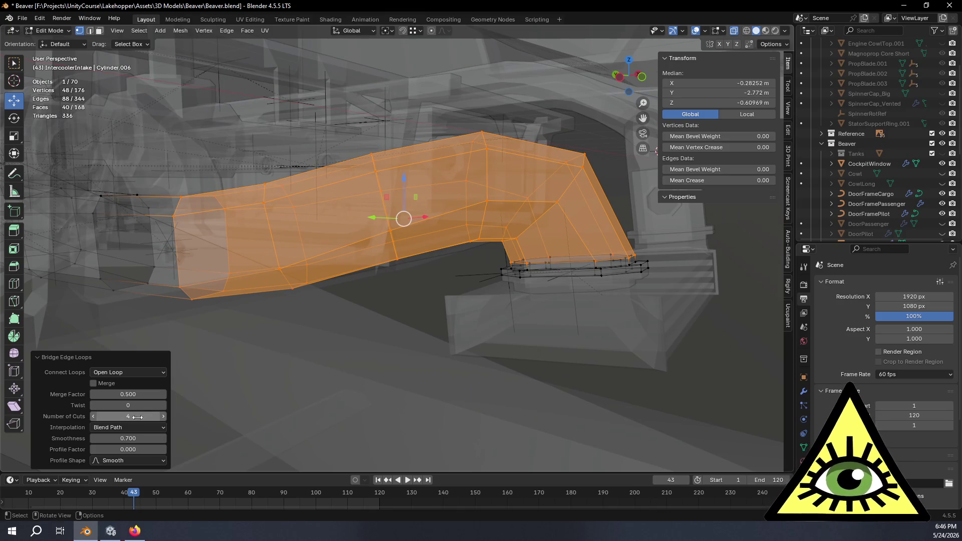
Step the bridge twist up to 8 so the pipe lines up evenly.
click(165, 407)
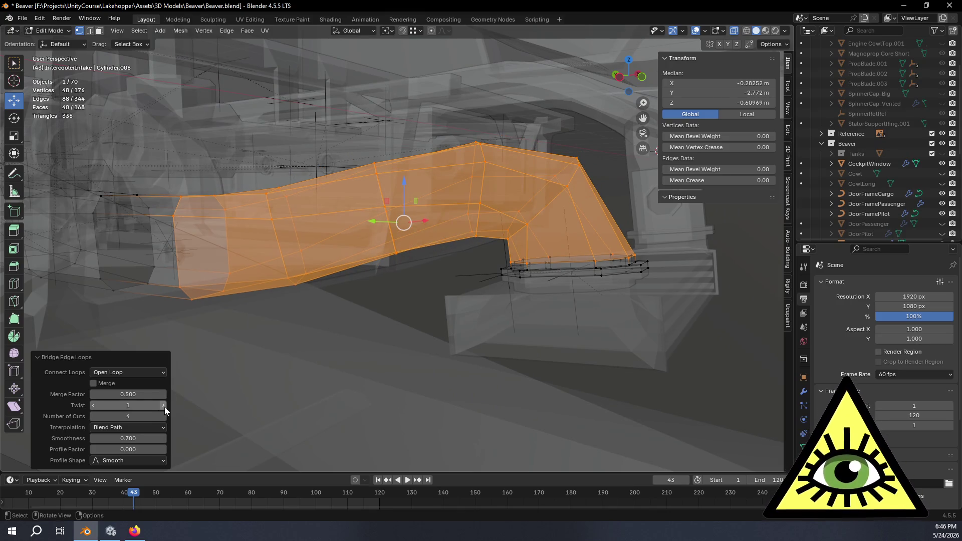
click(164, 406)
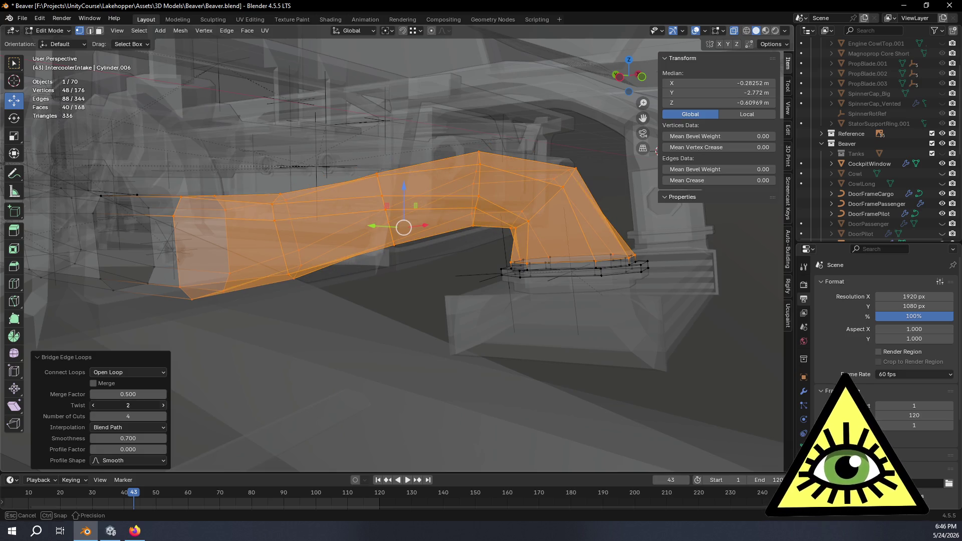
click(164, 406)
click(164, 407)
click(164, 407)
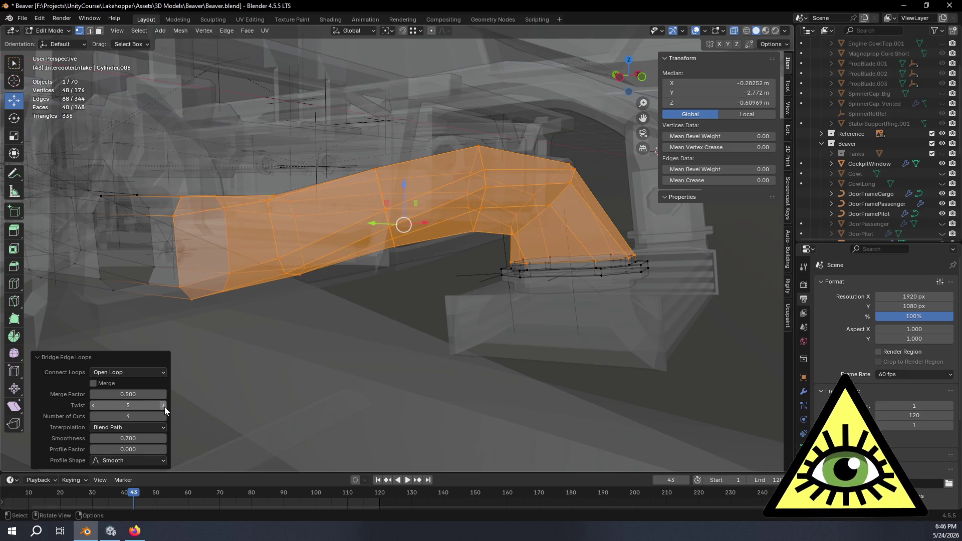
click(165, 406)
click(164, 407)
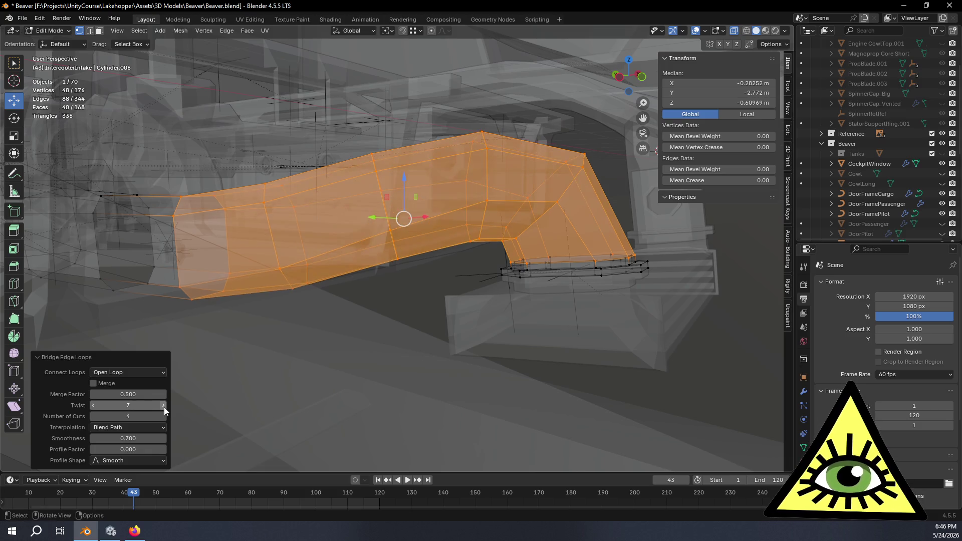
middle_drag(249, 397, 330, 347)
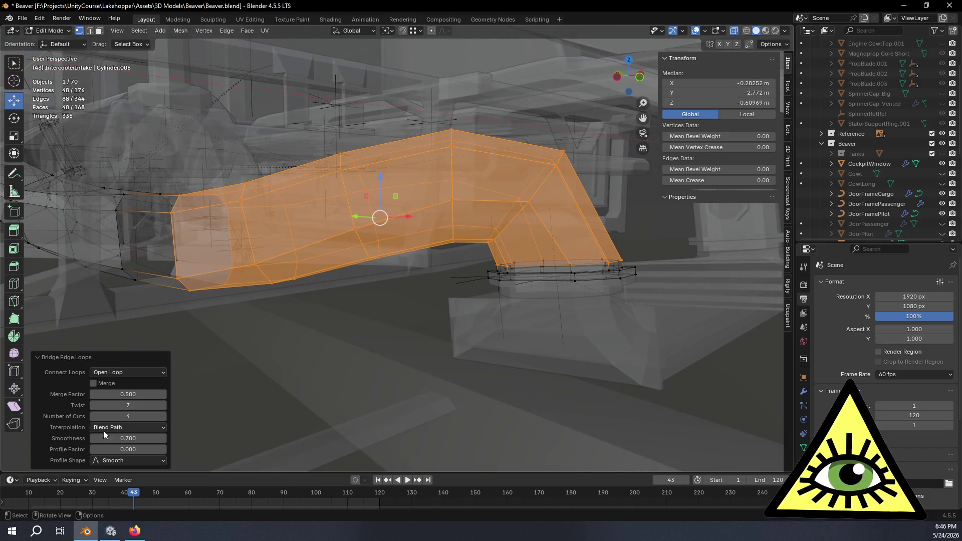
click(94, 407)
mouse_move(240, 370)
middle_down()
mouse_move(259, 359)
mouse_move(254, 345)
mouse_move(279, 345)
mouse_move(191, 390)
middle_up()
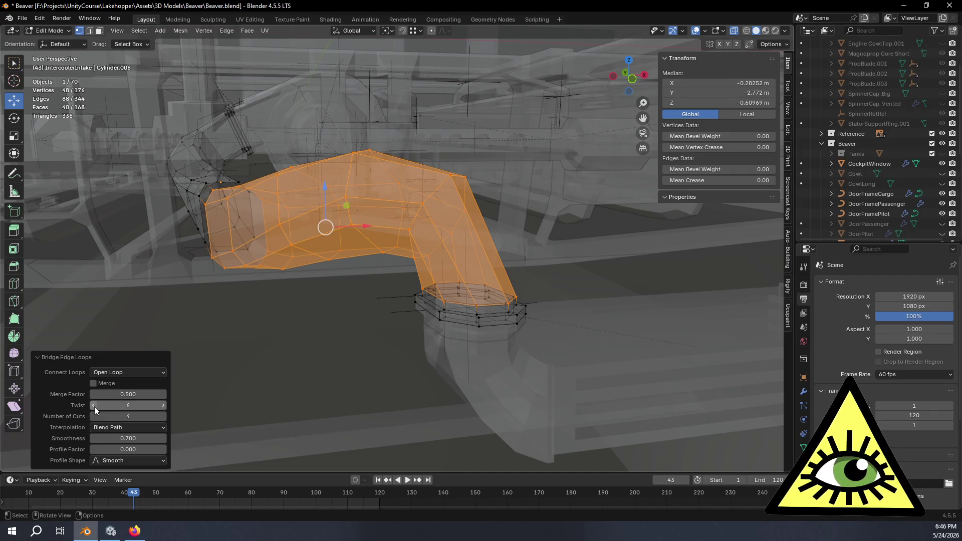
click(164, 406)
click(164, 406)
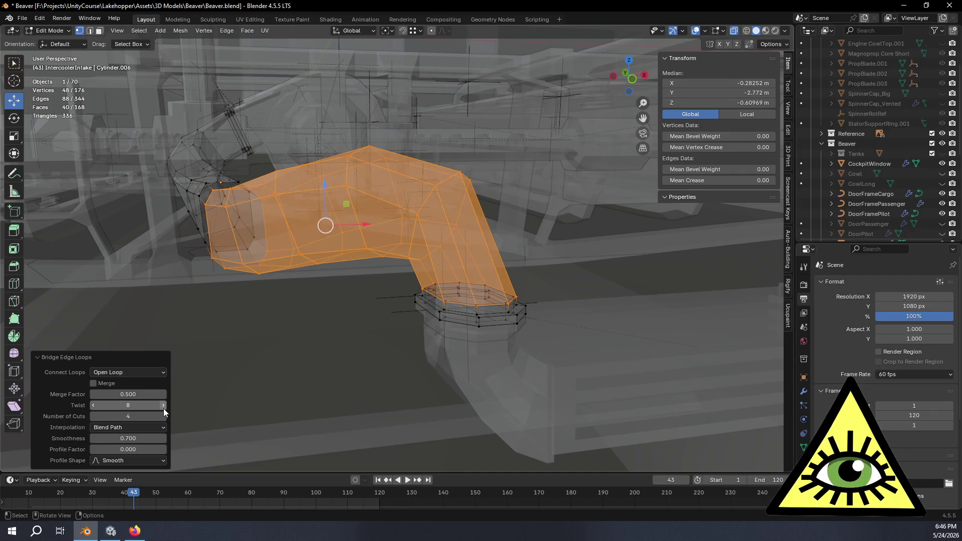
mouse_move(245, 354)
middle_down()
mouse_move(430, 345)
mouse_move(382, 350)
mouse_move(275, 414)
middle_up()
mouse_move(147, 444)
middle_down()
mouse_move(257, 382)
mouse_move(298, 385)
mouse_move(260, 397)
middle_up()
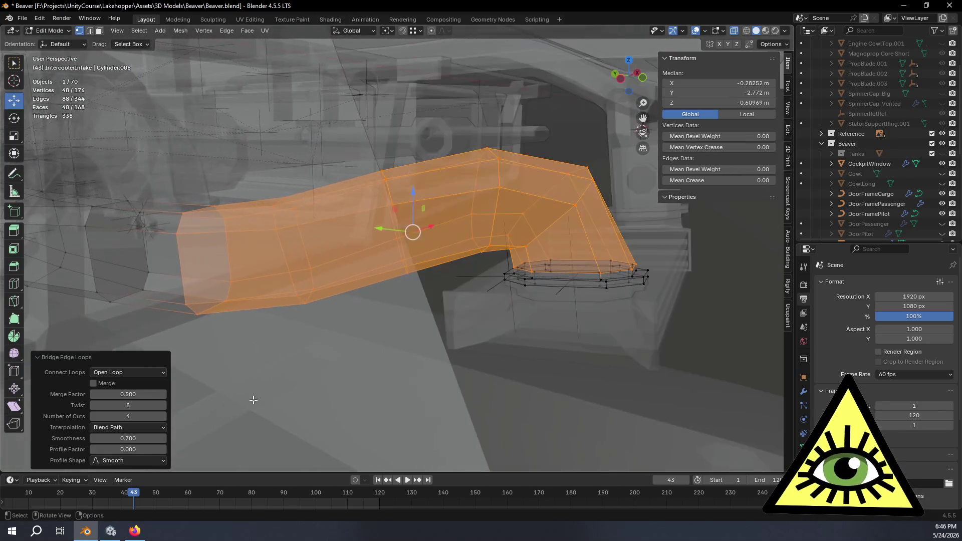
Try smoothness 1.0, raise the cuts to 6, and return smoothness to 0.7.
mouse_move(141, 436)
mouse_down()
mouse_move(160, 435)
mouse_move(139, 437)
mouse_up()
click(139, 436)
text(1)
key(Return)
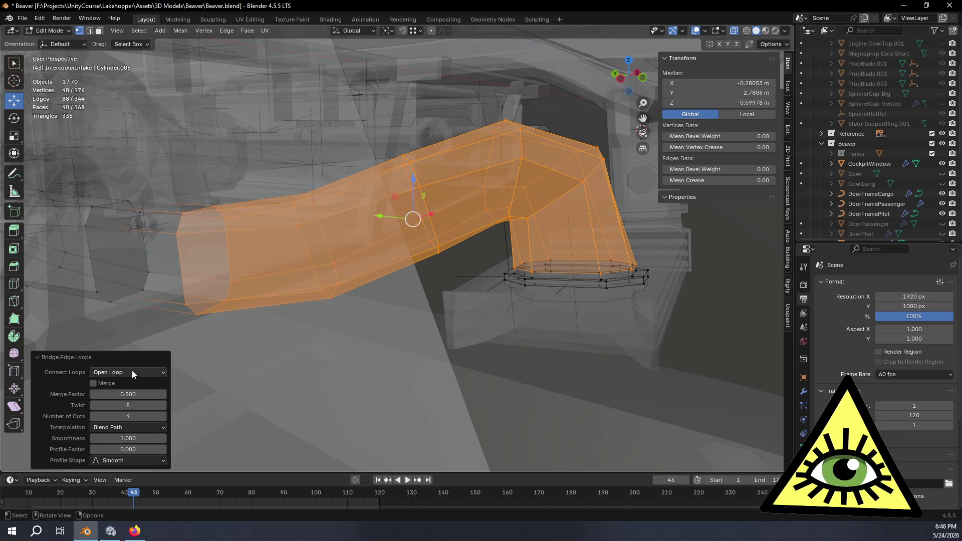
mouse_move(163, 415)
mouse_down()
mouse_move(173, 416)
mouse_move(152, 428)
mouse_up()
click(128, 436)
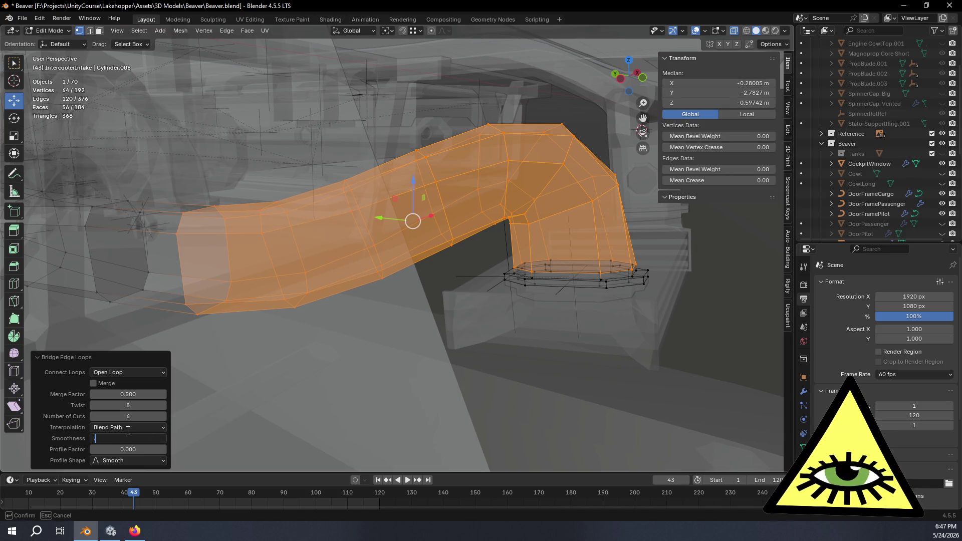
text(0.7)
key(Return)
mouse_move(127, 430)
middle_down()
mouse_move(320, 428)
mouse_move(278, 422)
mouse_move(340, 434)
mouse_move(389, 469)
mouse_move(346, 76)
mouse_move(305, 70)
mouse_move(192, 458)
mouse_move(207, 433)
mouse_move(274, 423)
mouse_move(357, 332)
mouse_move(410, 324)
mouse_move(429, 340)
mouse_move(389, 344)
mouse_move(404, 353)
mouse_move(398, 348)
mouse_move(493, 329)
mouse_move(384, 349)
mouse_move(345, 326)
mouse_move(364, 319)
mouse_move(371, 327)
mouse_move(305, 326)
mouse_move(442, 333)
mouse_move(479, 317)
mouse_move(511, 326)
mouse_move(463, 299)
mouse_move(512, 297)
mouse_move(507, 290)
mouse_move(487, 284)
mouse_move(506, 292)
mouse_move(485, 299)
mouse_move(461, 292)
middle_up()
Orbit beneath the intake and loop-select the housing-top edge at the pipe's junction.
mouse_move(269, 230)
middle_down()
mouse_move(296, 272)
mouse_move(410, 265)
mouse_move(459, 197)
mouse_move(462, 217)
mouse_move(476, 218)
mouse_move(445, 230)
mouse_move(461, 237)
middle_up()
middle_drag(480, 323, 470, 301)
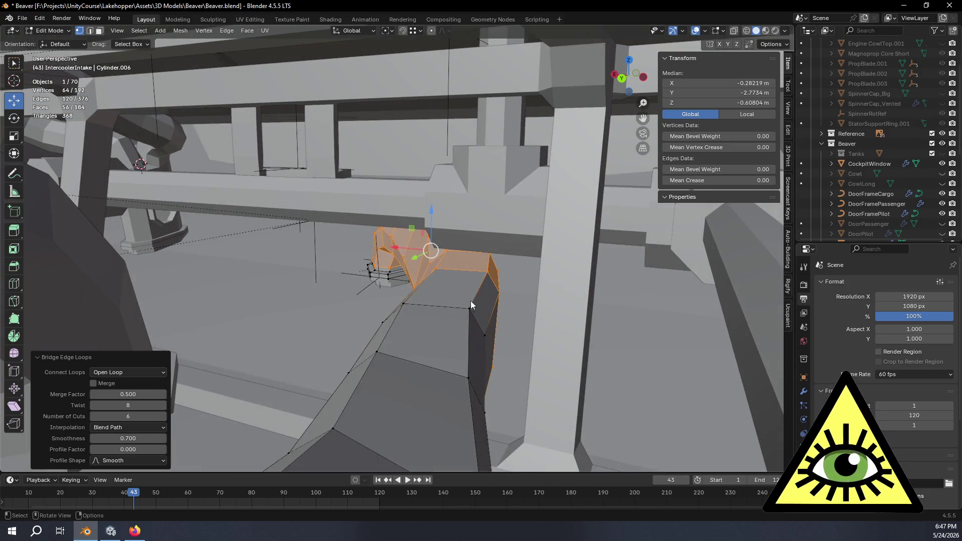
alt+click(470, 272)
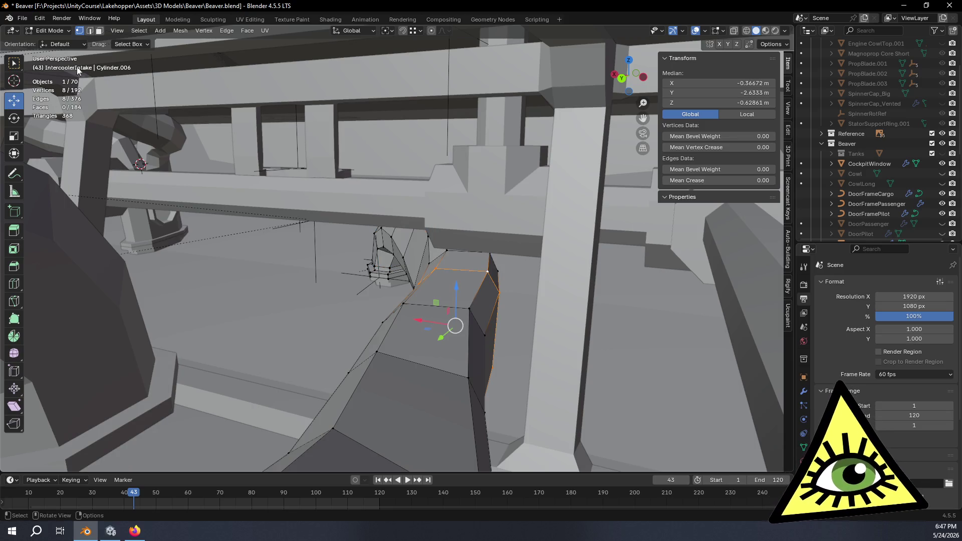
mouse_move(441, 326)
middle_down()
mouse_move(441, 281)
mouse_move(440, 302)
mouse_move(429, 279)
middle_up()
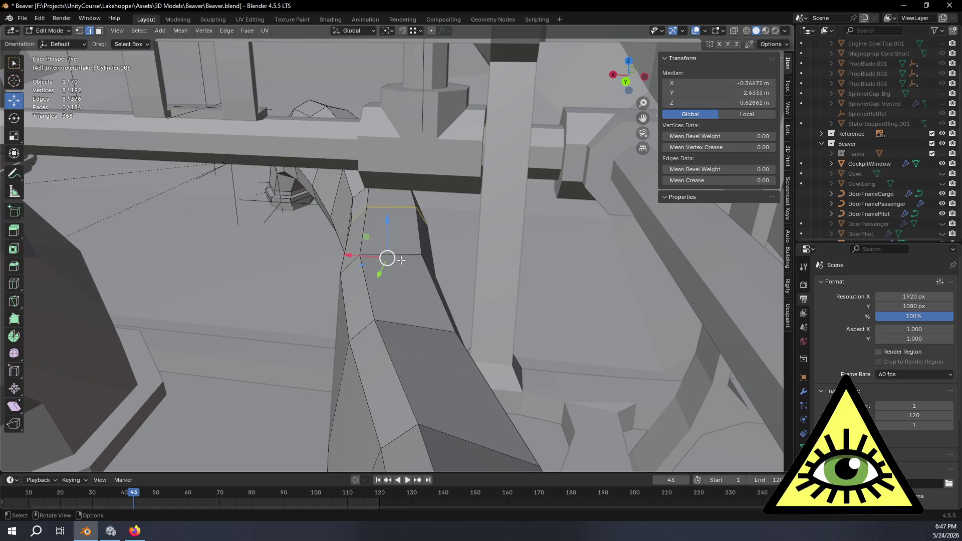
Select the ring of short rungs at the pipe–housing joint and set the pivot to Individual Origins.
alt+click(365, 226)
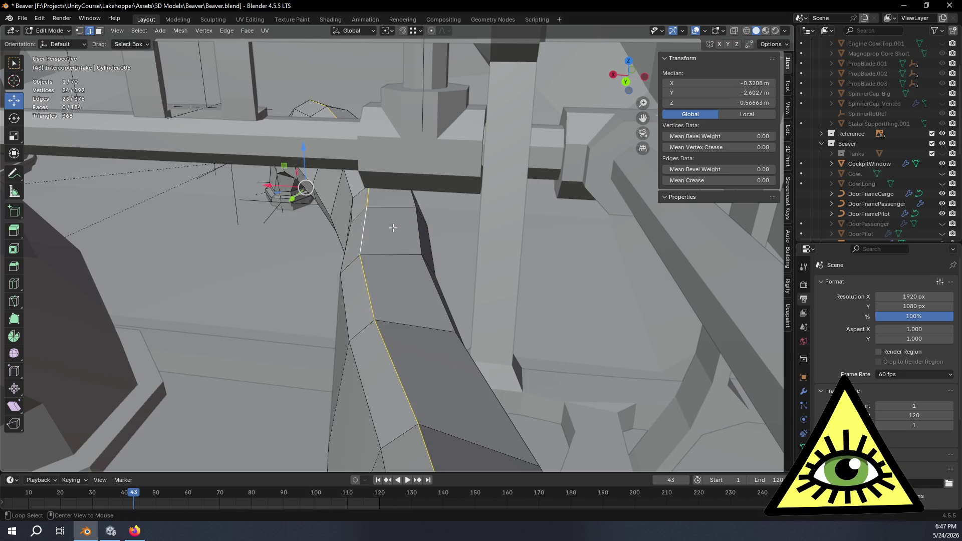
ctrl+alt+click(418, 227)
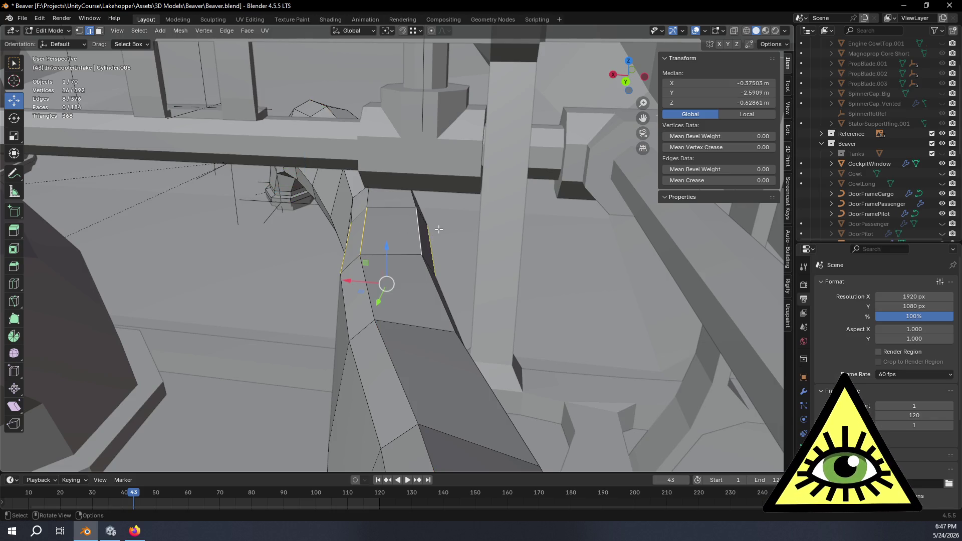
click(395, 31)
click(417, 79)
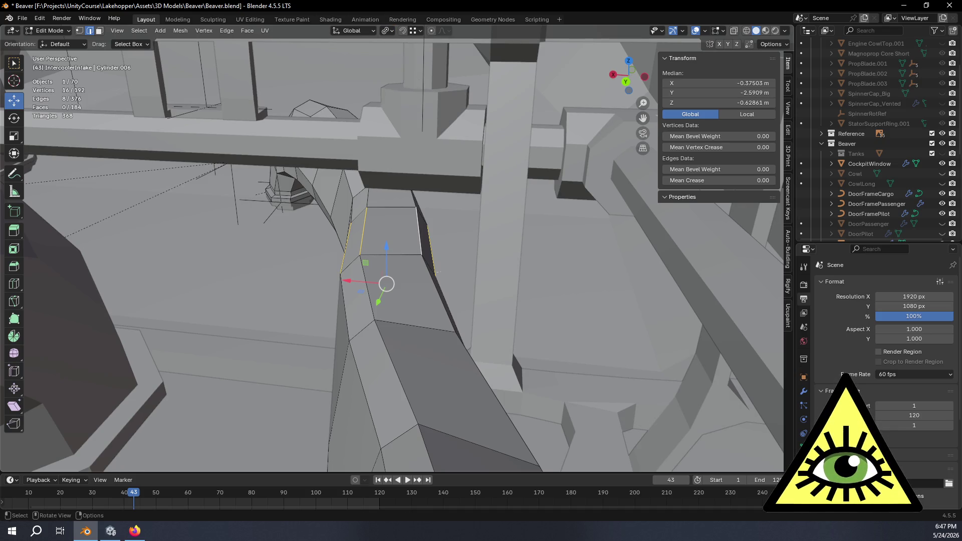
Scale the rungs to 0 on X, Y and Z so each collapses onto its centre.
key(s)
click(367, 298)
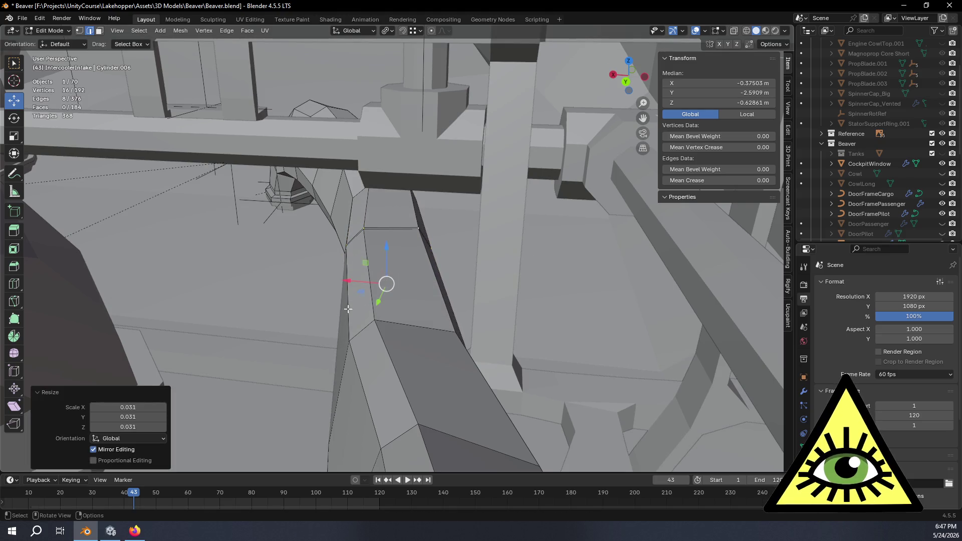
ctrl+scroll(147, 402, up, 1)
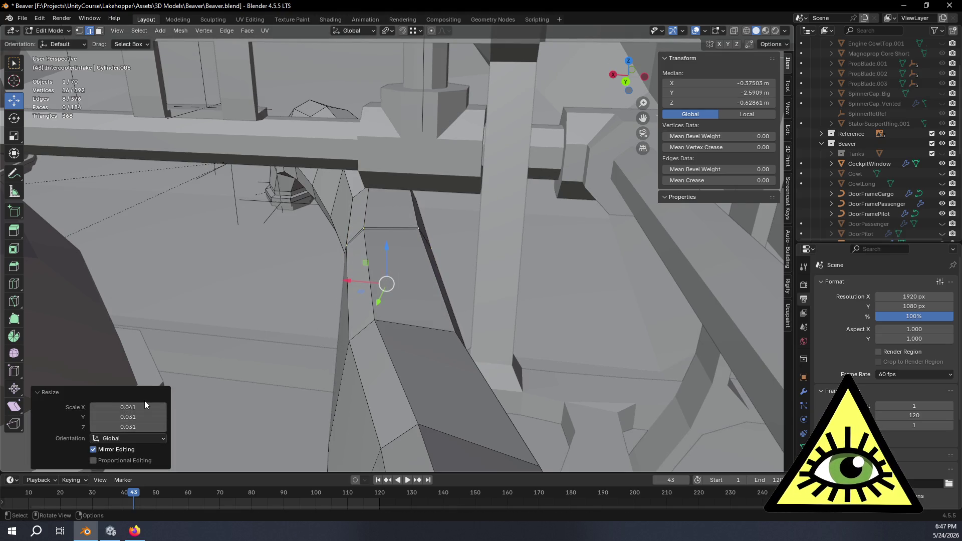
click(148, 406)
text(0)
key(Tab)
text(0)
key(Tab)
text(0)
key(Return)
Grow the selection and merge the doubled vertices by distance, checking the joint in X-ray view.
key(ctrl+KP_Add)
key(ctrl+KP_Add)
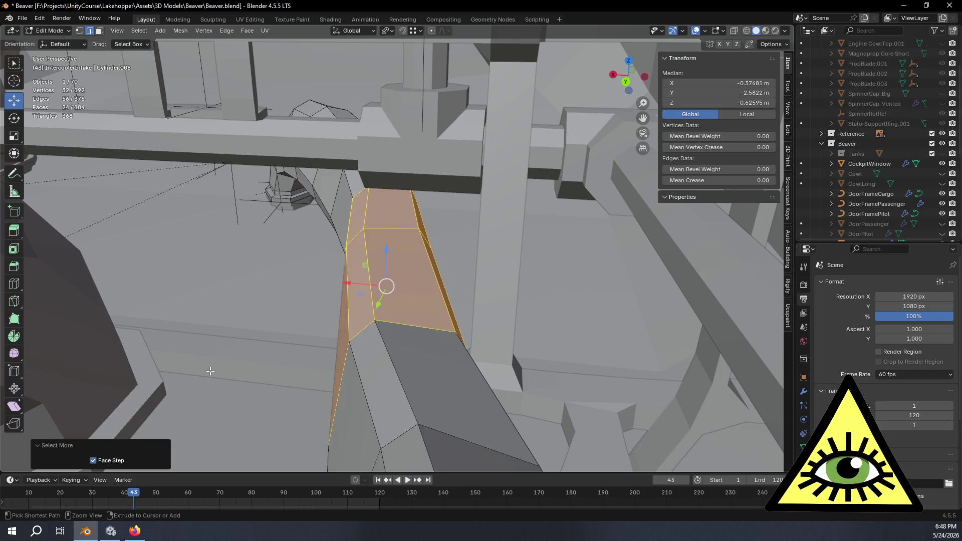
key(m)
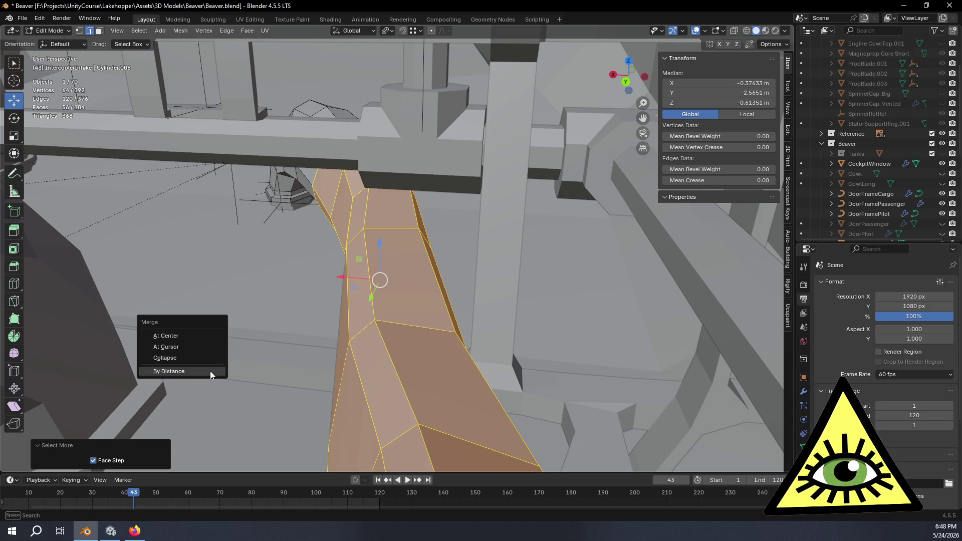
click(209, 371)
mouse_move(389, 299)
middle_down()
mouse_move(438, 304)
mouse_move(516, 279)
mouse_move(454, 227)
middle_up()
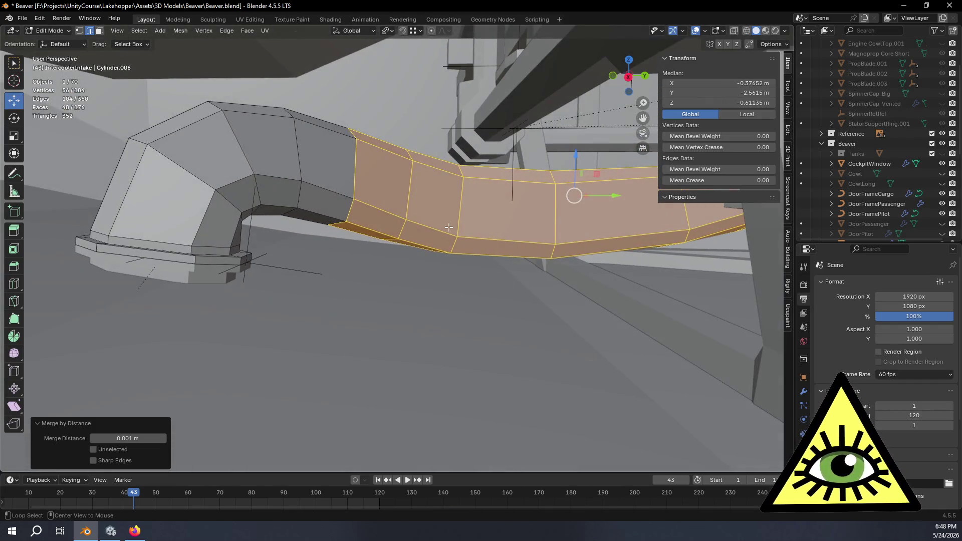
key(alt+z)
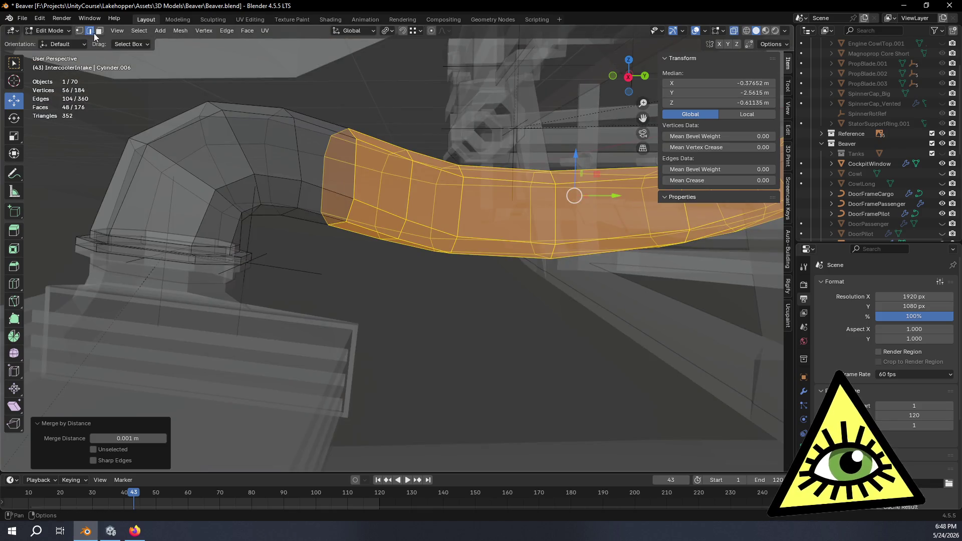
mouse_move(446, 220)
middle_down()
mouse_move(549, 243)
mouse_move(541, 275)
mouse_move(550, 240)
mouse_move(643, 231)
mouse_move(618, 249)
mouse_move(501, 257)
mouse_move(443, 247)
mouse_move(551, 238)
mouse_move(497, 247)
middle_up()
key(alt+z)
click(562, 241)
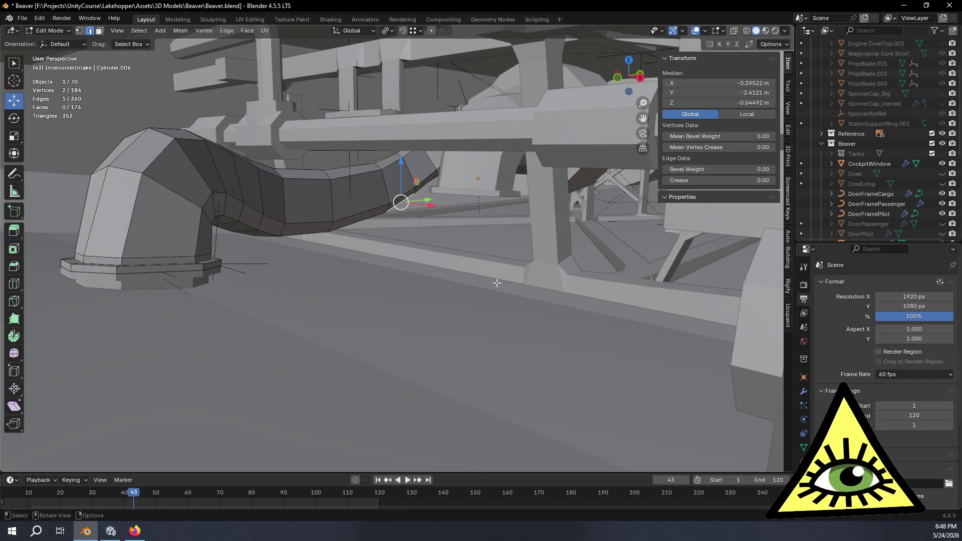
mouse_move(332, 252)
middle_down()
mouse_move(472, 224)
mouse_move(457, 241)
mouse_move(521, 266)
mouse_move(584, 181)
middle_up()
mouse_move(326, 253)
middle_down()
mouse_move(481, 223)
mouse_move(543, 286)
mouse_move(528, 275)
mouse_move(543, 232)
mouse_move(547, 263)
mouse_move(526, 242)
mouse_move(550, 259)
mouse_move(530, 225)
mouse_move(530, 284)
mouse_move(449, 270)
mouse_move(496, 265)
mouse_move(489, 275)
mouse_move(477, 272)
mouse_move(490, 237)
mouse_move(492, 281)
mouse_move(465, 290)
mouse_move(497, 279)
middle_up()
scroll(485, 281, up, 3)
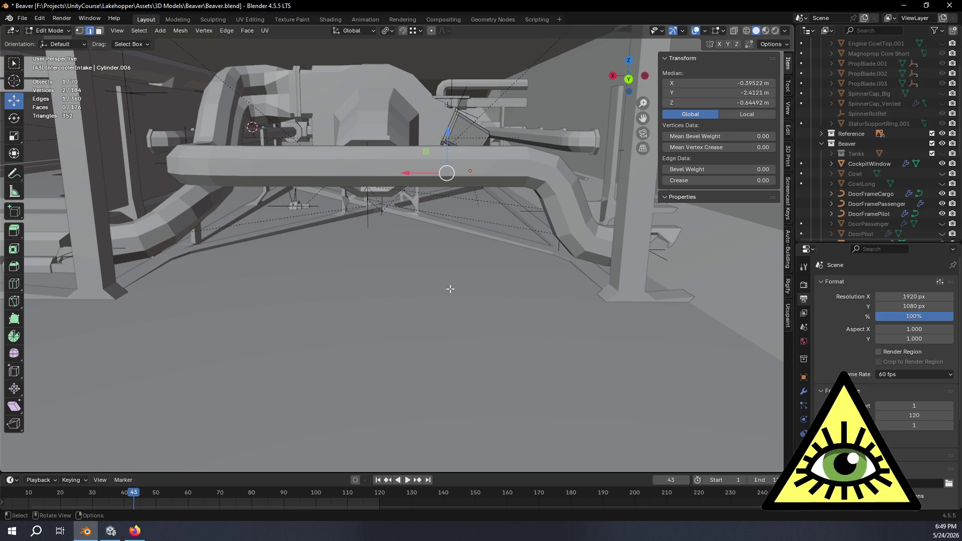
scroll(450, 281, up, 3)
scroll(454, 282, down, 3)
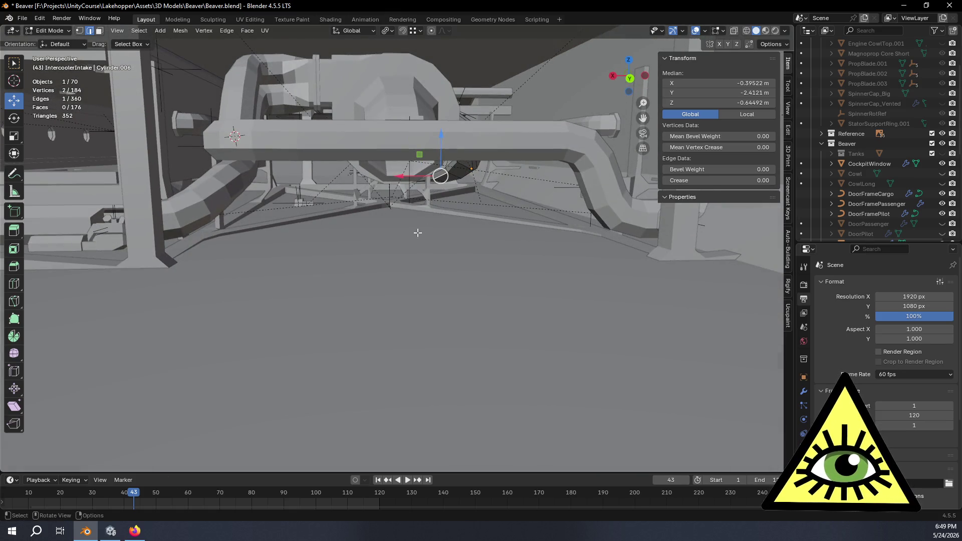
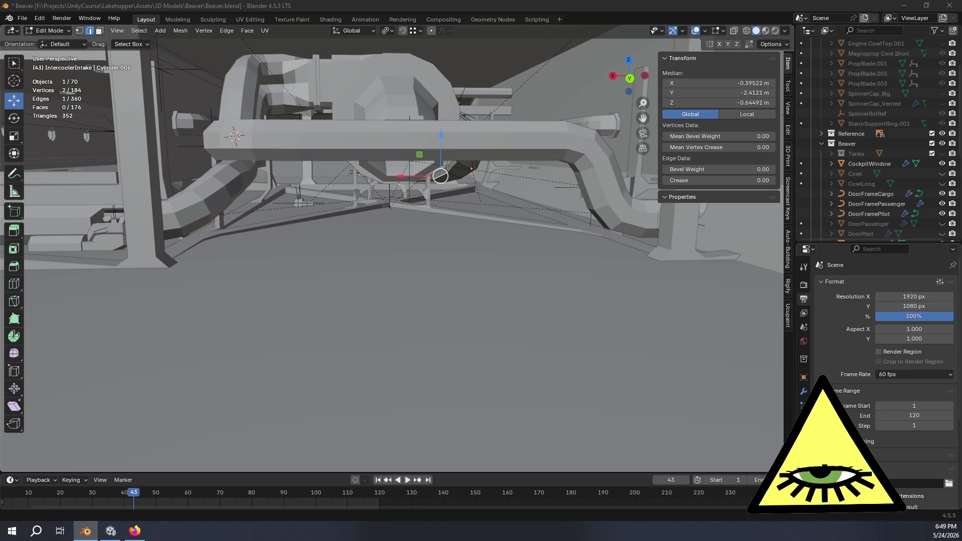
Inspect the intercooler intake and fuselage underside, then deselect the intake vertices.
mouse_move(616, 240)
middle_down()
mouse_move(626, 236)
mouse_move(513, 260)
mouse_move(513, 248)
mouse_move(519, 275)
mouse_move(426, 241)
mouse_move(498, 294)
mouse_move(417, 263)
middle_up()
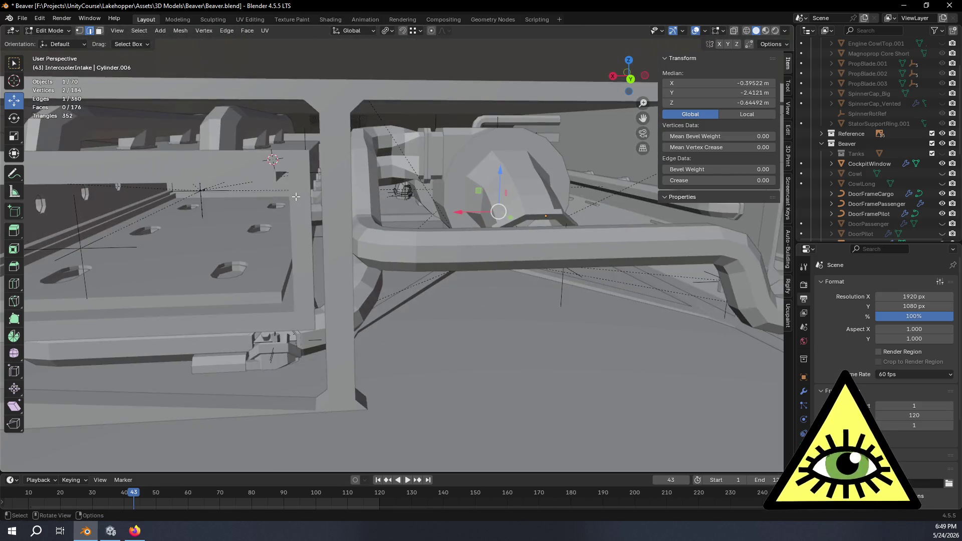
shift+middle_drag(550, 246, 381, 252)
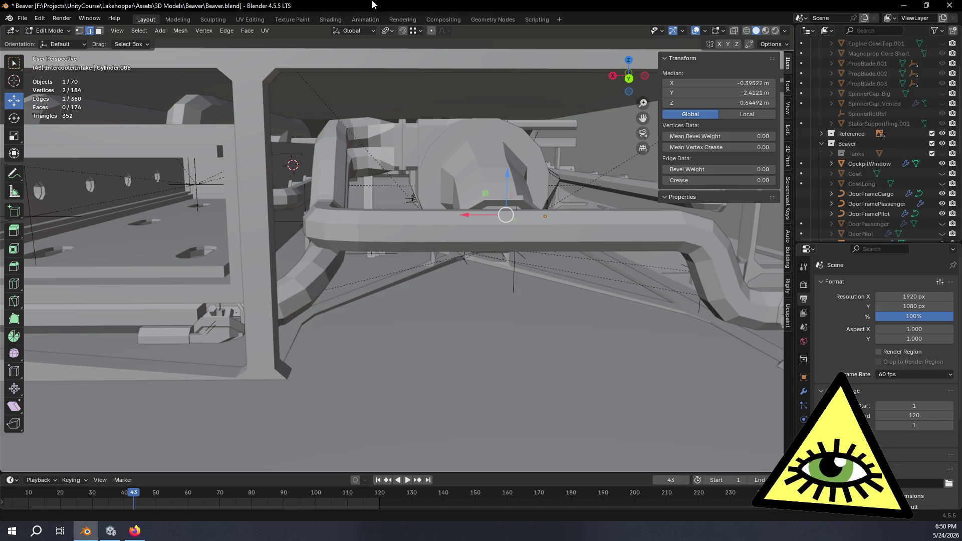
mouse_move(393, 211)
middle_down()
mouse_move(548, 180)
mouse_move(511, 176)
mouse_move(510, 145)
middle_up()
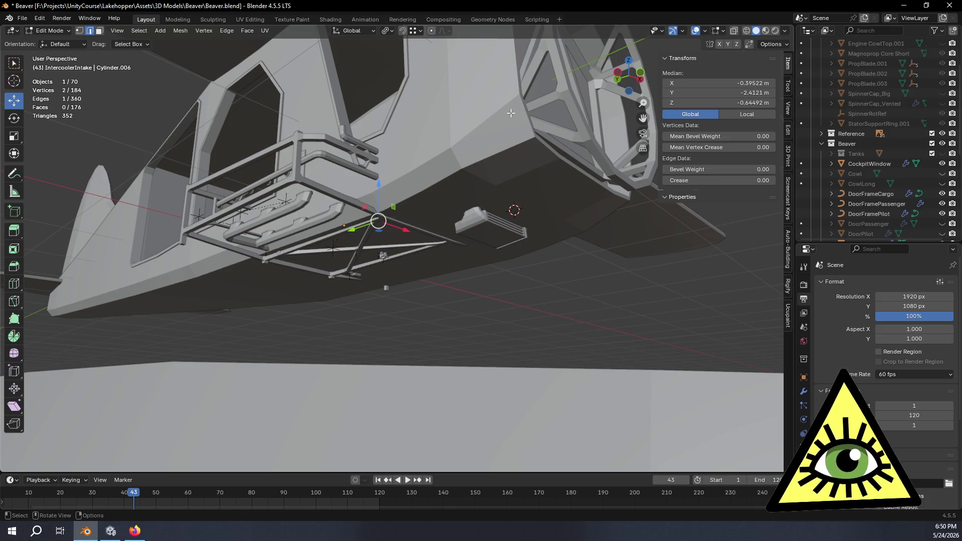
middle_drag(485, 114, 457, 151)
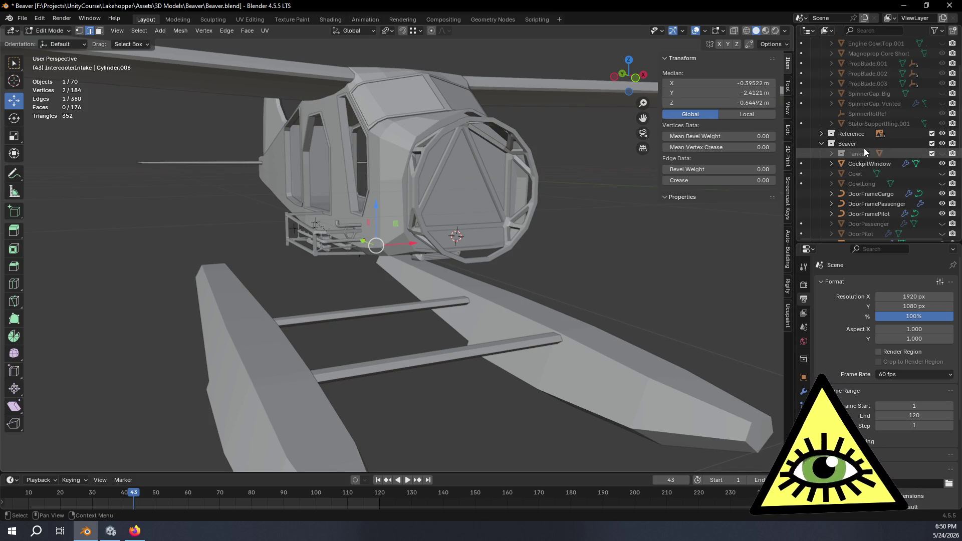
scroll(846, 156, down, 2)
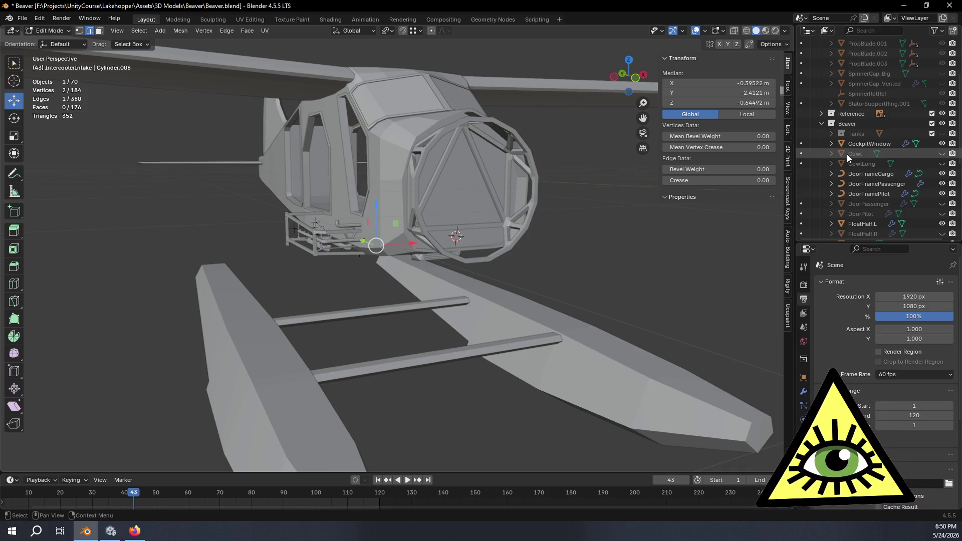
click(525, 224)
Orbit around the fuselage to check the nose and sides from several angles.
mouse_move(608, 253)
middle_down()
mouse_move(603, 264)
mouse_move(450, 265)
mouse_move(499, 246)
middle_up()
middle_drag(579, 192, 581, 232)
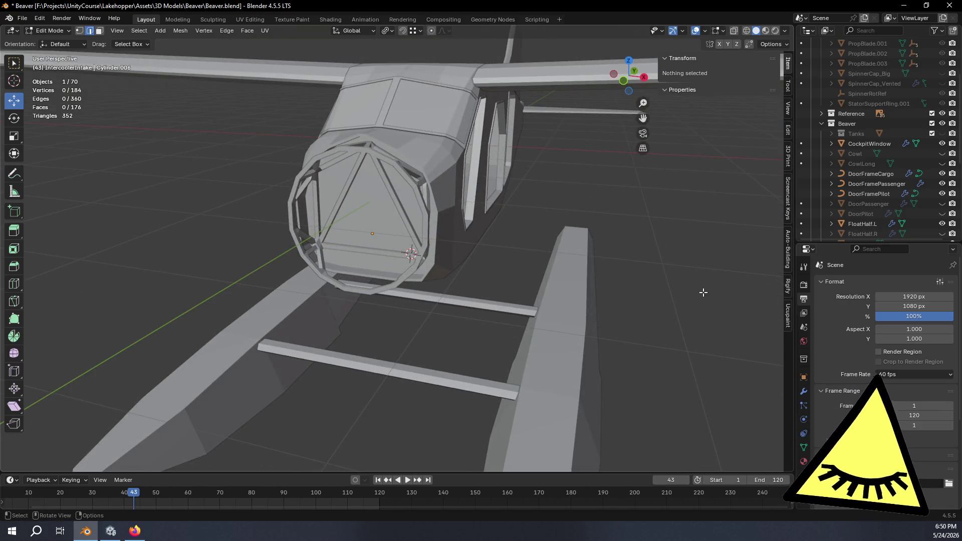
mouse_move(651, 294)
middle_down()
mouse_move(487, 296)
mouse_move(451, 253)
mouse_move(500, 290)
mouse_move(554, 217)
mouse_move(516, 335)
mouse_move(485, 277)
mouse_move(511, 263)
mouse_move(450, 268)
mouse_move(471, 262)
mouse_move(481, 279)
middle_up()
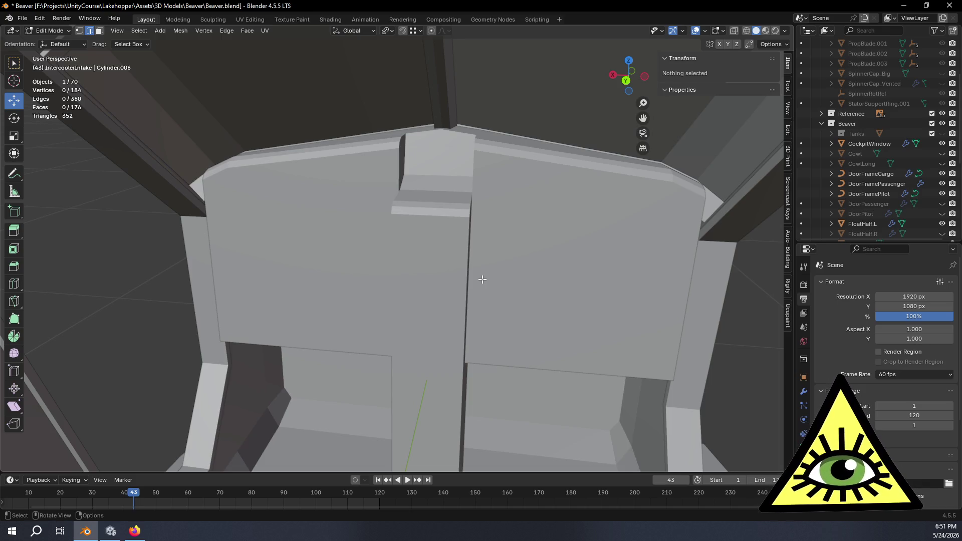
mouse_move(436, 230)
middle_down()
mouse_move(476, 242)
mouse_move(468, 217)
mouse_move(445, 220)
mouse_move(451, 176)
mouse_move(438, 161)
mouse_move(436, 194)
mouse_move(493, 300)
mouse_move(446, 279)
mouse_move(440, 300)
mouse_move(382, 271)
mouse_move(450, 268)
mouse_move(429, 260)
mouse_move(543, 307)
mouse_move(492, 288)
mouse_move(567, 304)
mouse_move(495, 280)
middle_up()
scroll(903, 212, down, 2)
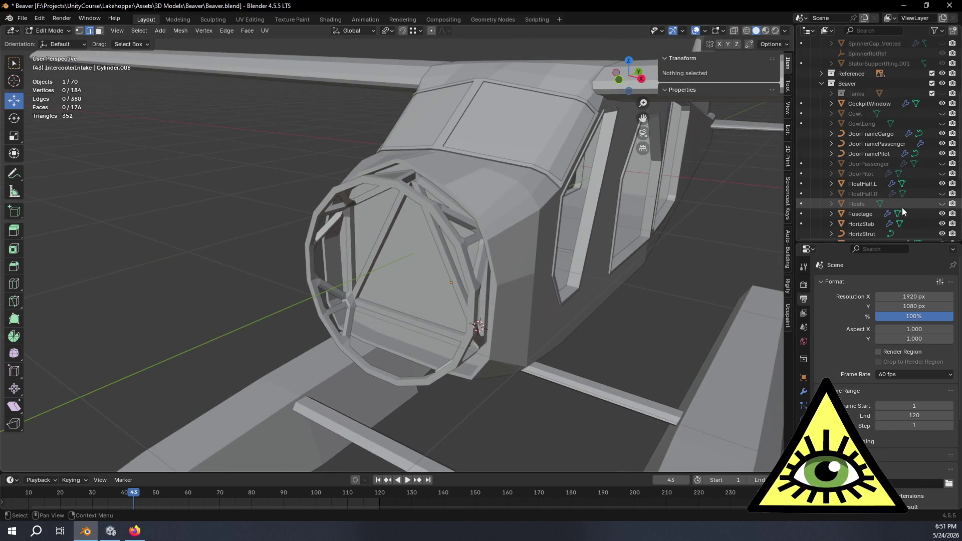
Collapse the TurbineExample collection and unhide the CowlLong object.
scroll(873, 206, down, 2)
scroll(920, 165, up, 7)
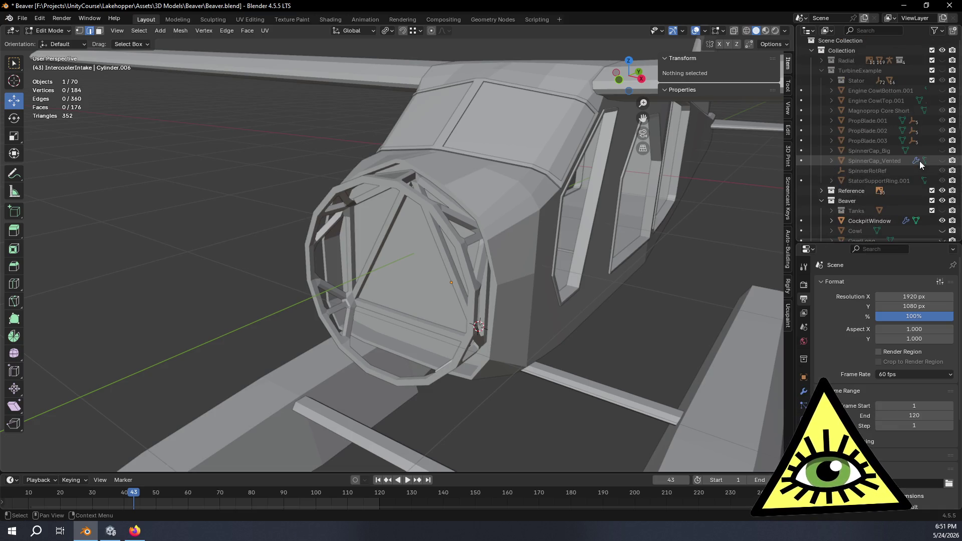
click(820, 74)
scroll(865, 136, down, 2)
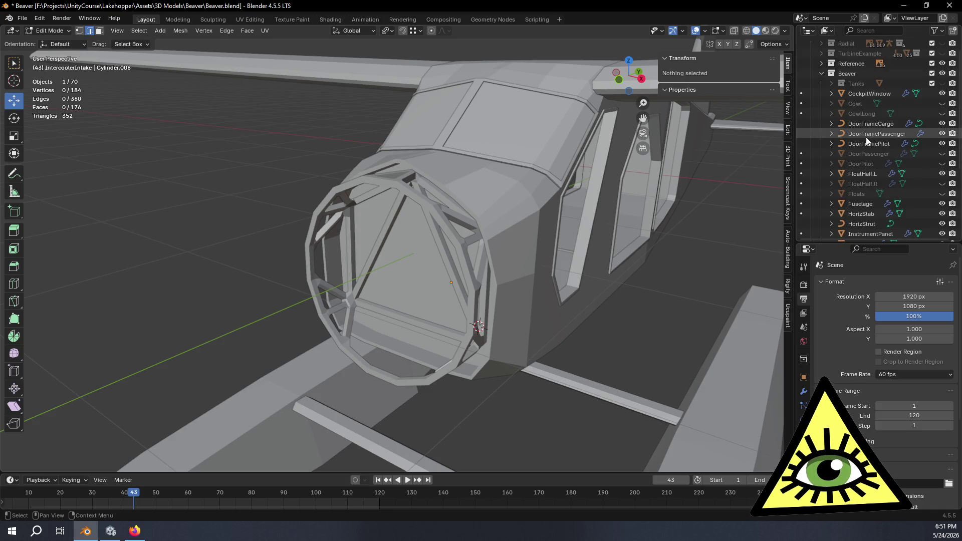
scroll(926, 150, down, 4)
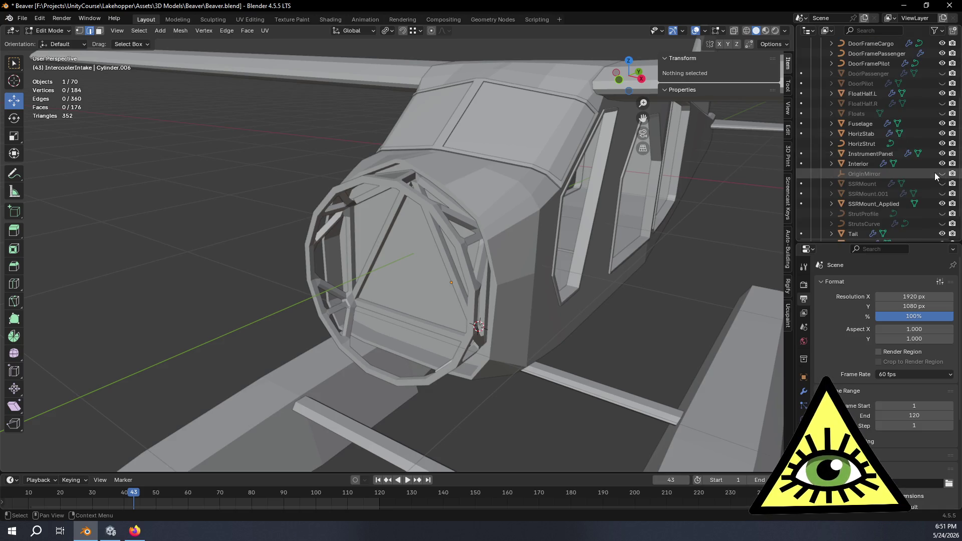
scroll(927, 151, up, 6)
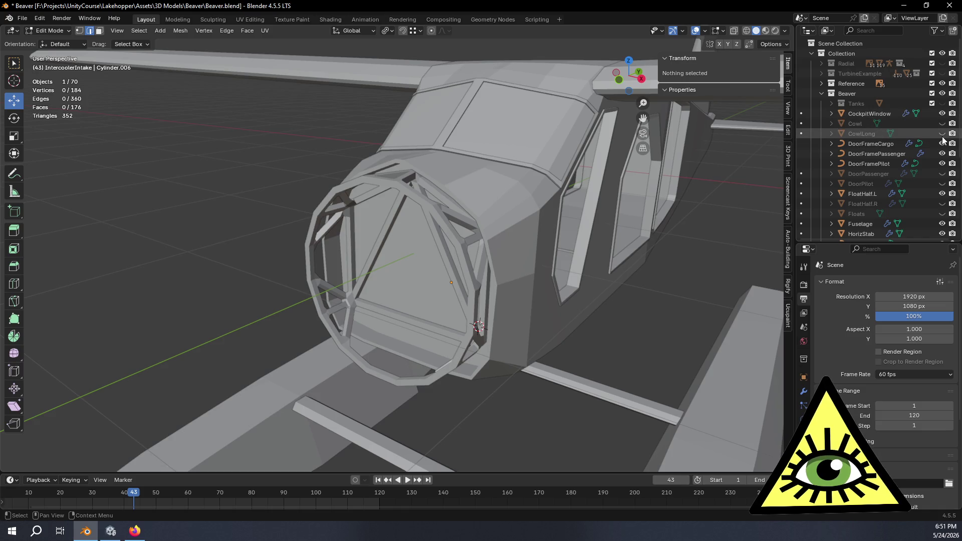
click(941, 133)
Unhide the TurbineExample collection and the SpinnerCap_Vented object, viewing the nose.
mouse_move(767, 170)
middle_down()
mouse_move(682, 221)
mouse_move(511, 290)
mouse_move(651, 260)
middle_up()
scroll(907, 203, down, 8)
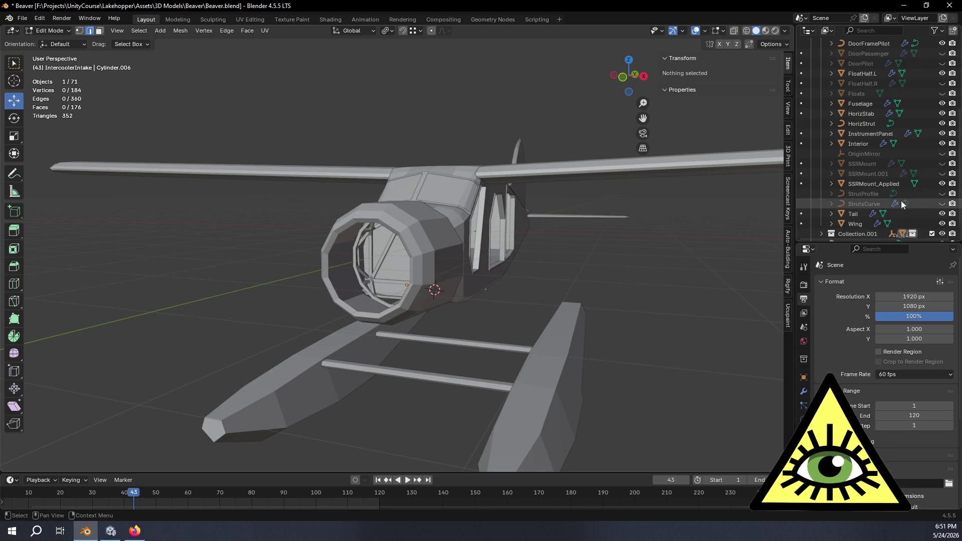
scroll(906, 175, up, 8)
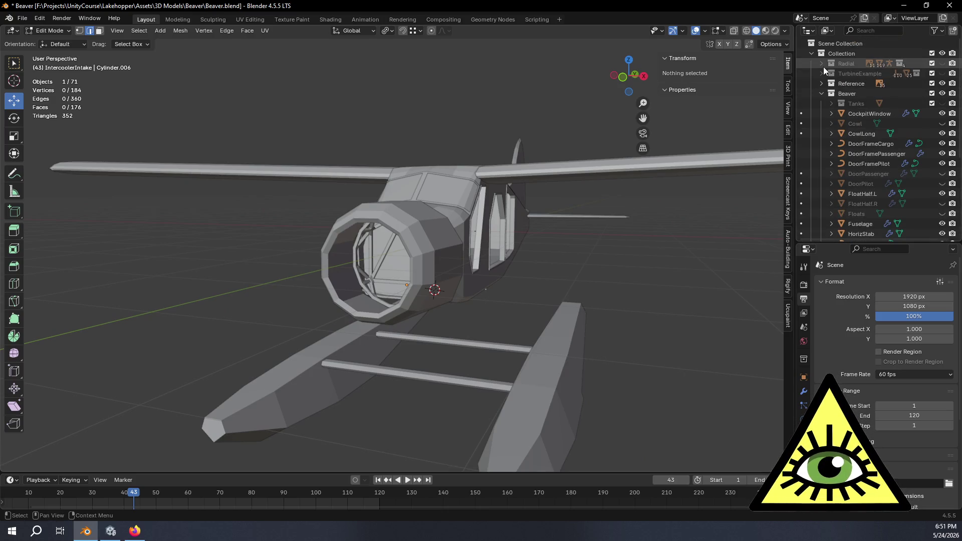
click(941, 73)
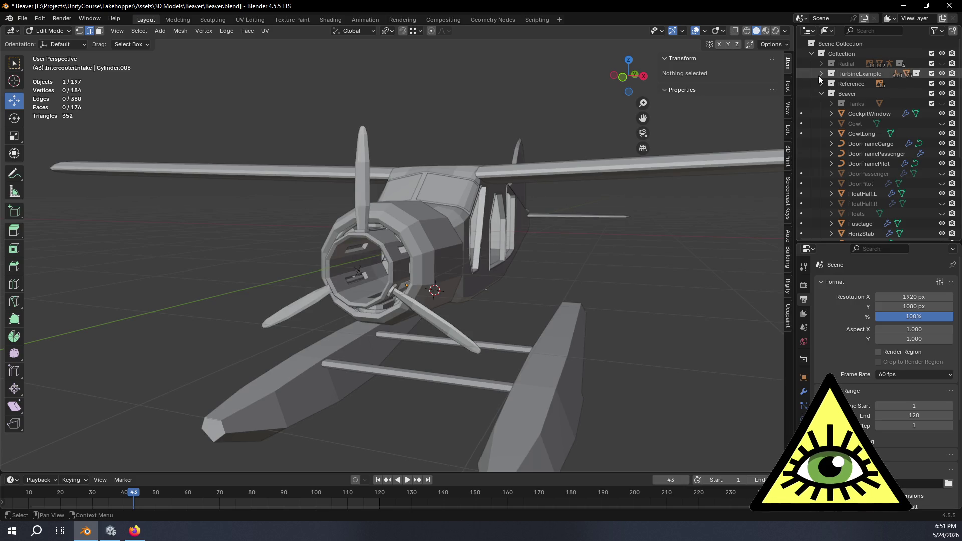
click(821, 74)
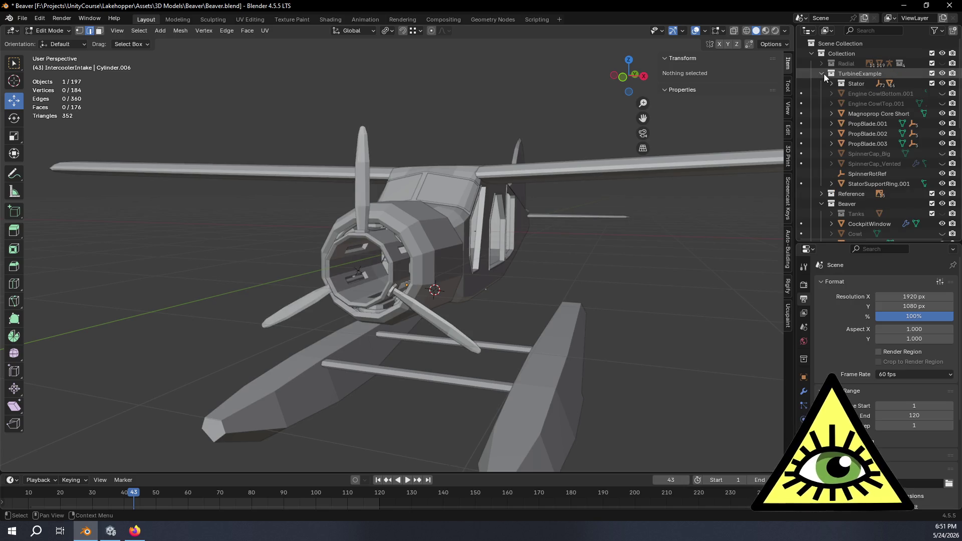
click(942, 164)
mouse_move(451, 281)
middle_down()
mouse_move(500, 285)
mouse_move(338, 283)
mouse_move(472, 269)
mouse_move(543, 317)
mouse_move(591, 307)
mouse_move(652, 312)
mouse_move(625, 302)
middle_up()
scroll(466, 286, up, 4)
mouse_move(385, 308)
middle_down()
mouse_move(416, 299)
mouse_move(398, 304)
middle_up()
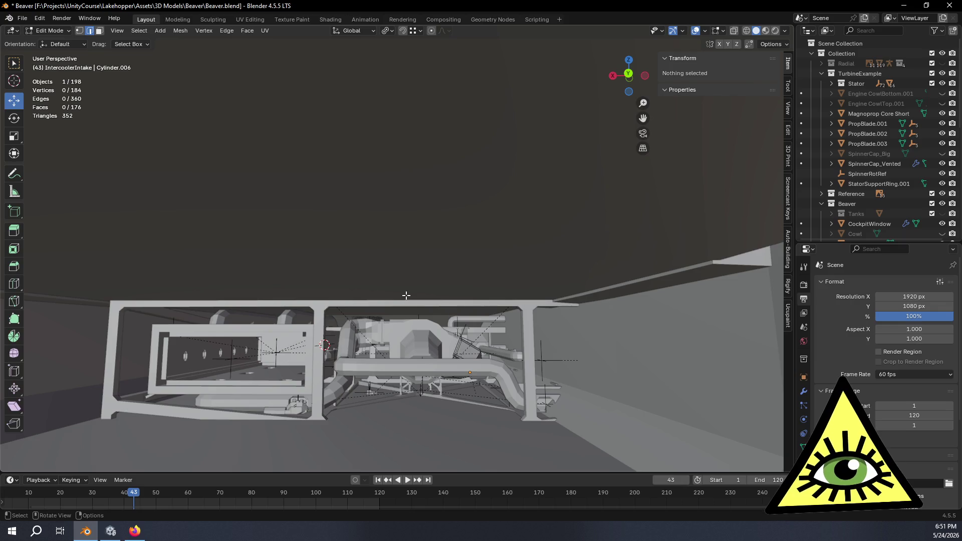
mouse_move(404, 295)
middle_down()
mouse_move(444, 296)
mouse_move(429, 305)
mouse_move(423, 295)
middle_up()
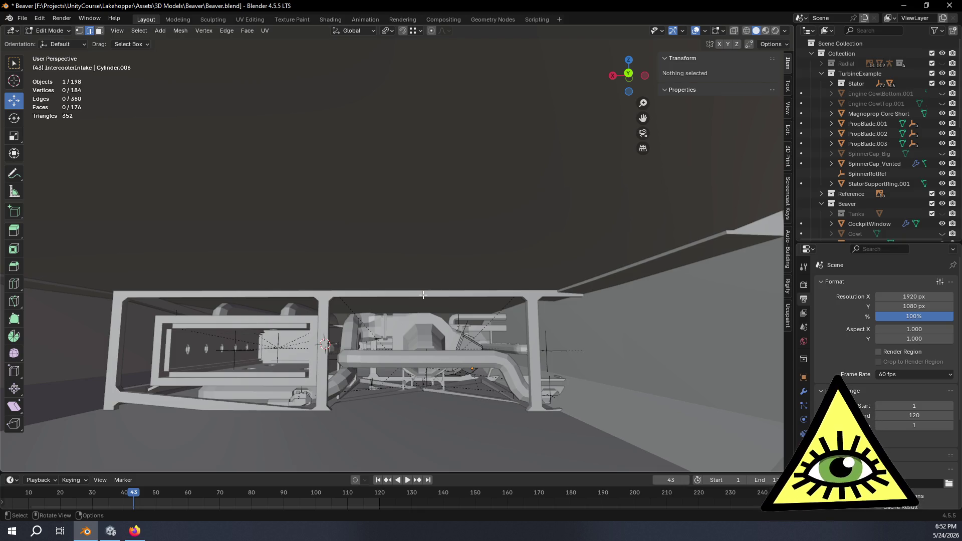
mouse_move(382, 281)
middle_down()
mouse_move(365, 277)
mouse_move(339, 333)
mouse_move(364, 278)
mouse_move(342, 331)
mouse_move(386, 311)
mouse_move(435, 325)
mouse_move(471, 356)
mouse_move(356, 350)
mouse_move(357, 334)
mouse_move(373, 343)
mouse_move(396, 337)
mouse_move(364, 322)
middle_up()
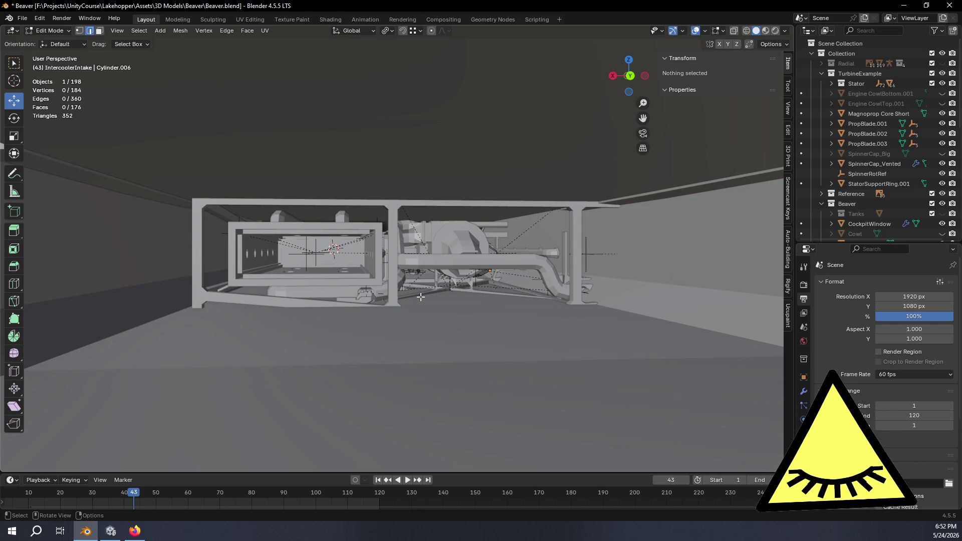
scroll(539, 222, up, 5)
middle_drag(540, 221, 485, 215)
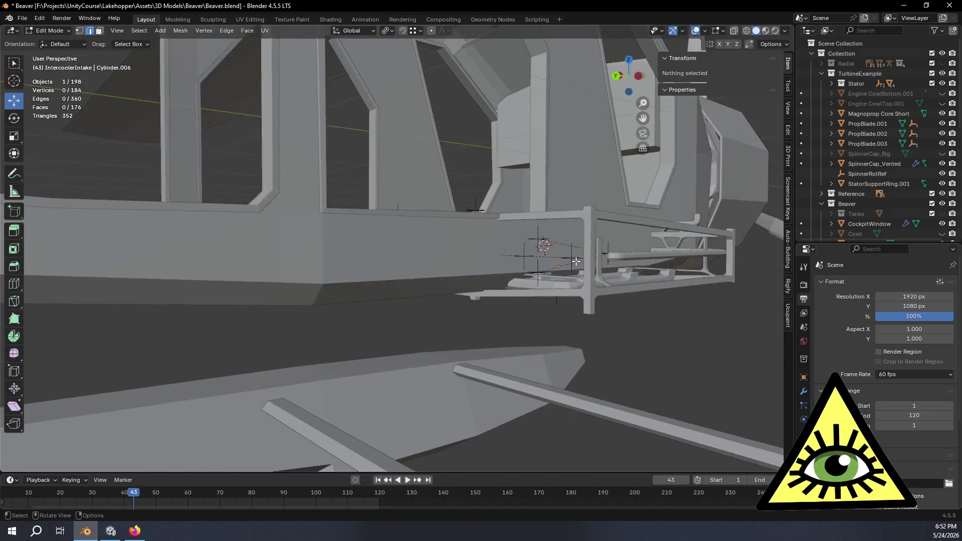
scroll(576, 261, down, 1)
middle_drag(635, 221, 561, 243)
scroll(603, 239, down, 5)
mouse_move(674, 240)
middle_down()
mouse_move(608, 232)
mouse_move(592, 215)
middle_up()
mouse_move(414, 224)
middle_down()
mouse_move(378, 274)
mouse_move(491, 246)
mouse_move(526, 254)
mouse_move(571, 244)
mouse_move(481, 282)
middle_up()
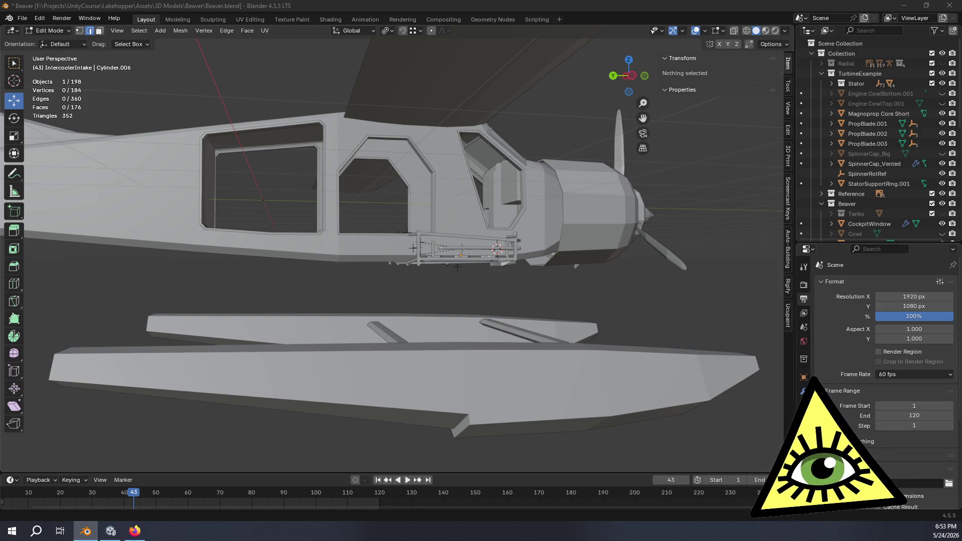
key(alt+Tab)
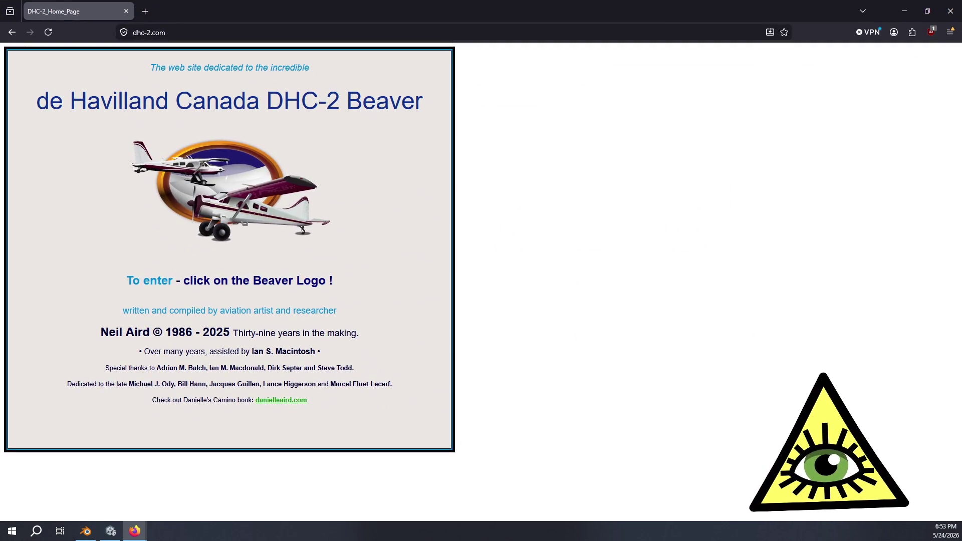
Enter the dhc-2.com site through the Beaver logo on the start page.
click(331, 34)
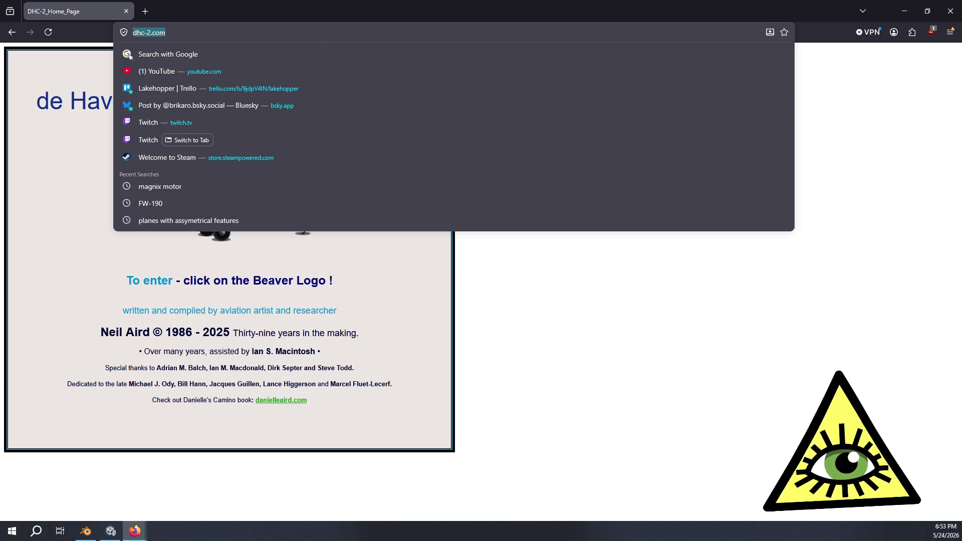
key(Escape)
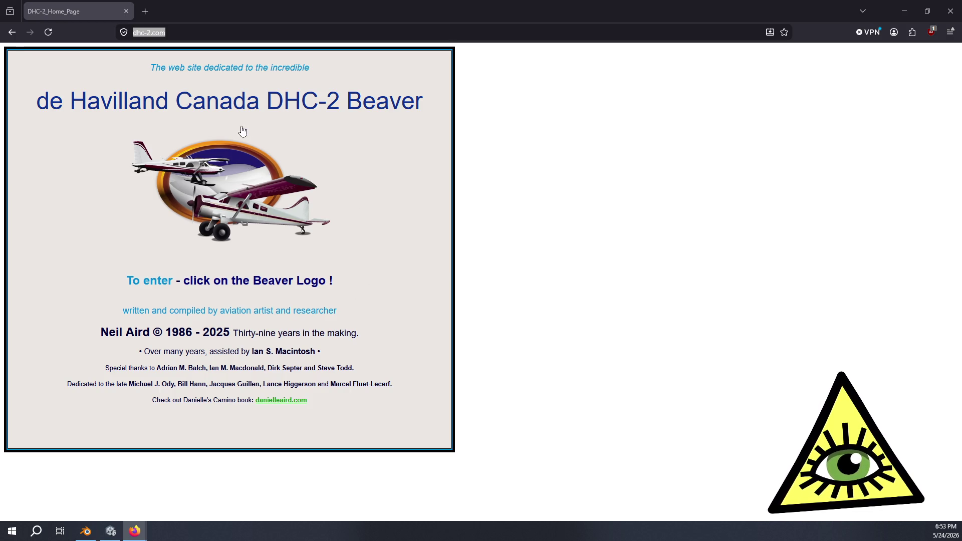
click(228, 181)
Scroll down the cover page and follow the CURRENT MASTER INDEX link.
scroll(480, 173, down, 8)
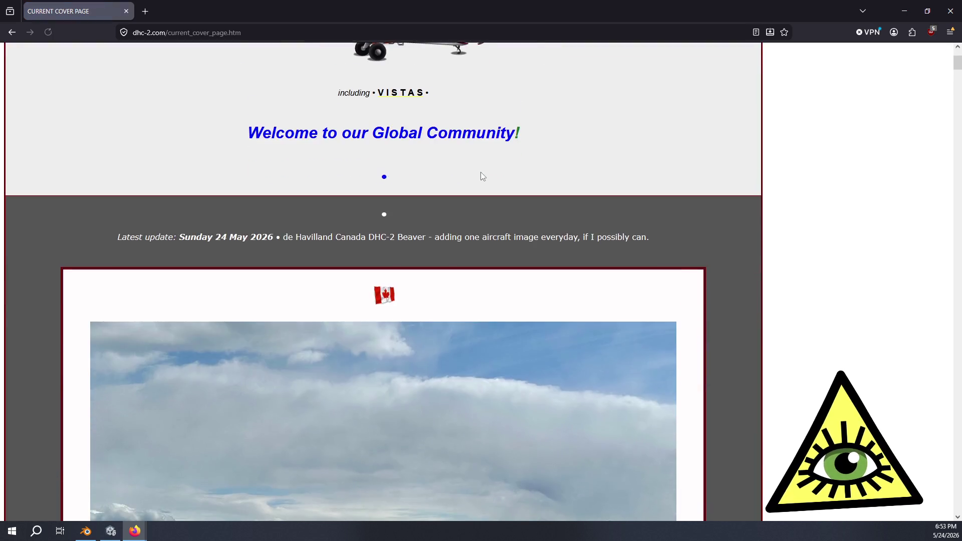
scroll(483, 172, down, 20)
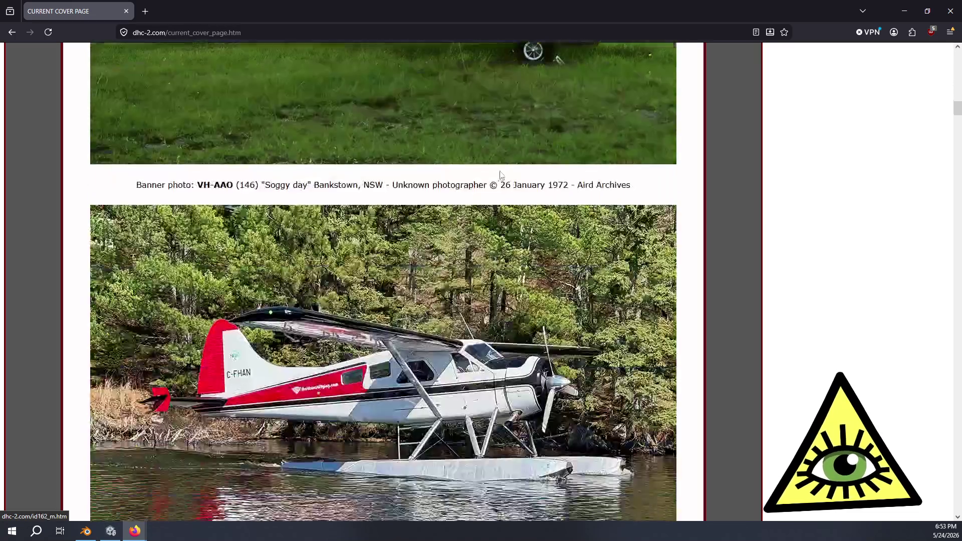
scroll(529, 183, down, 20)
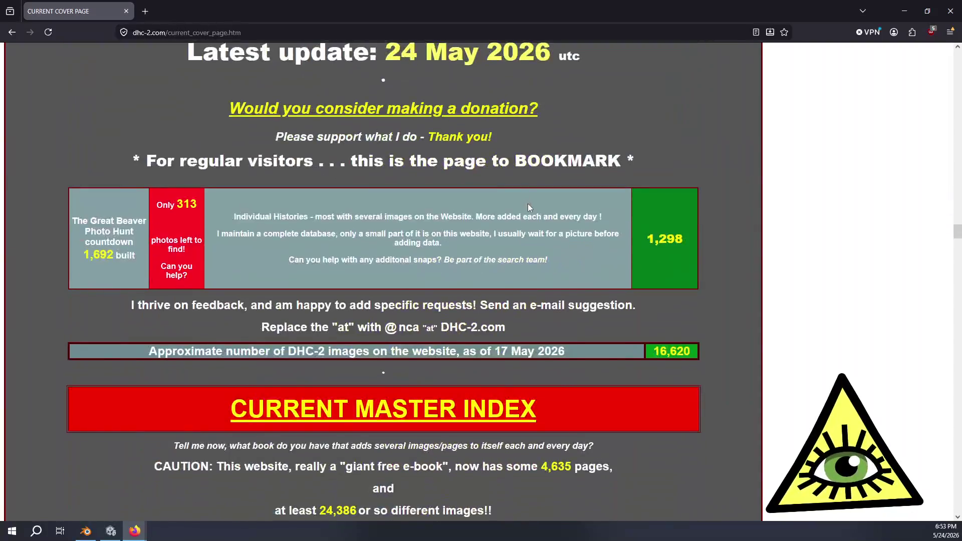
scroll(516, 192, up, 4)
scroll(549, 177, down, 15)
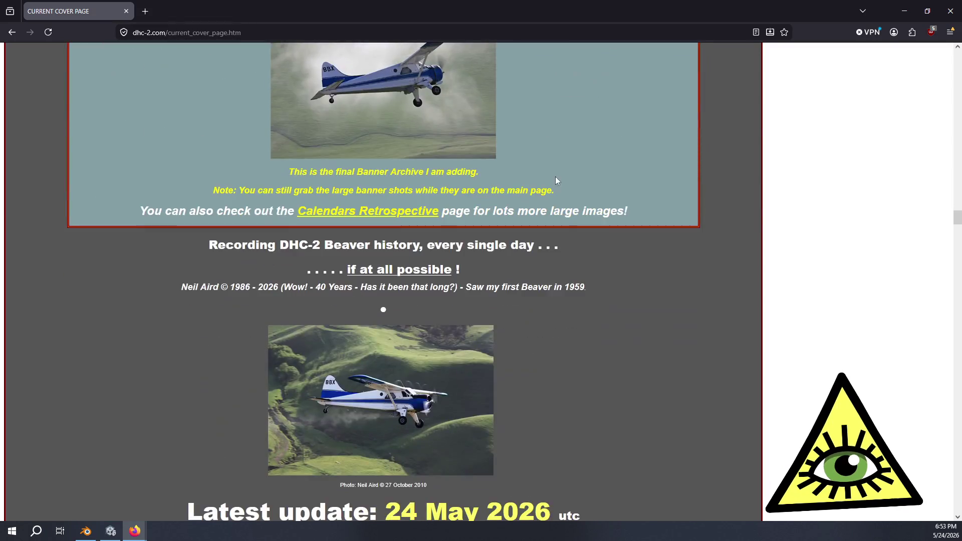
scroll(557, 196, down, 7)
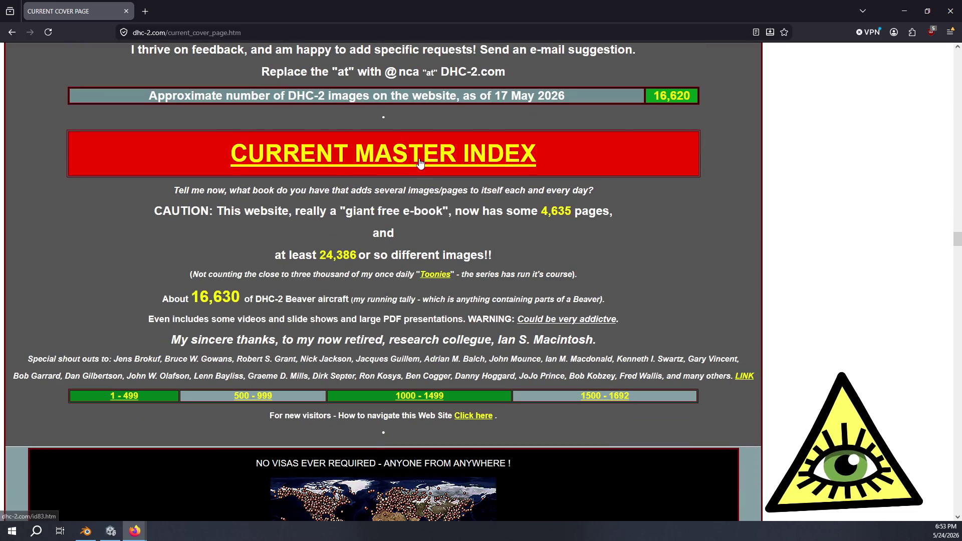
click(415, 160)
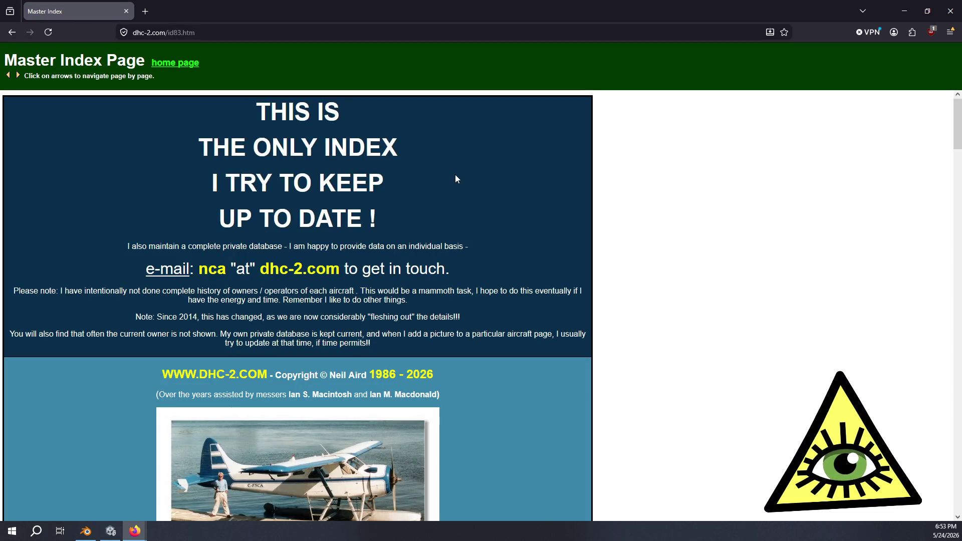
scroll(456, 178, down, 20)
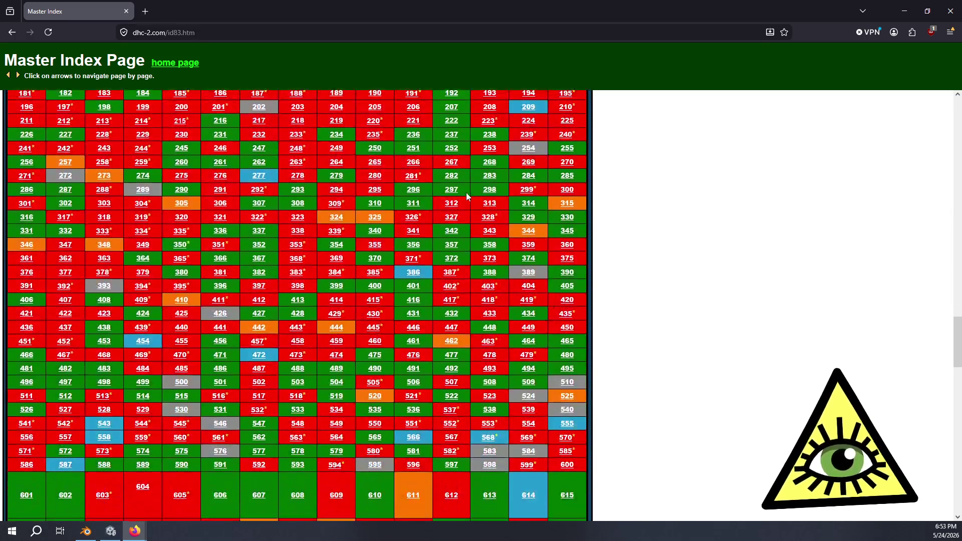
scroll(466, 196, down, 20)
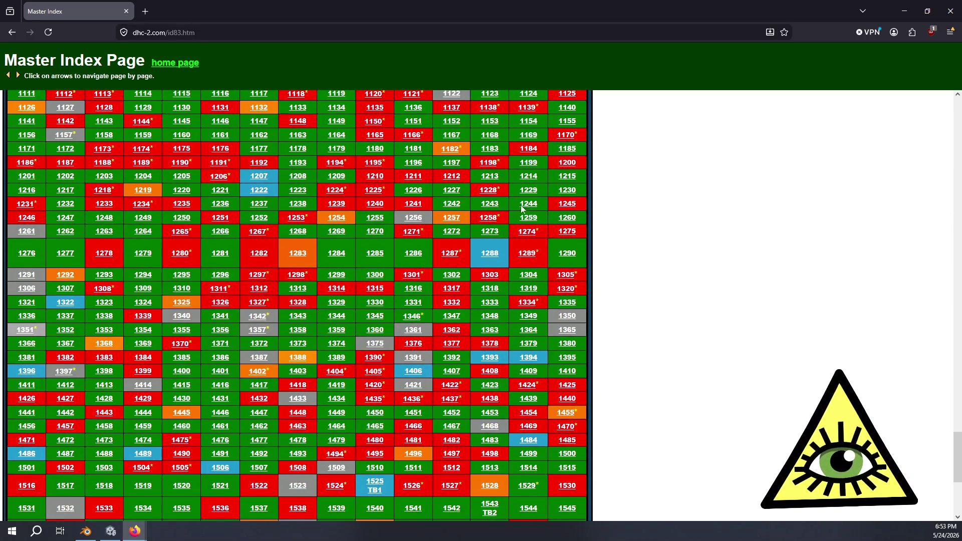
scroll(518, 211, down, 5)
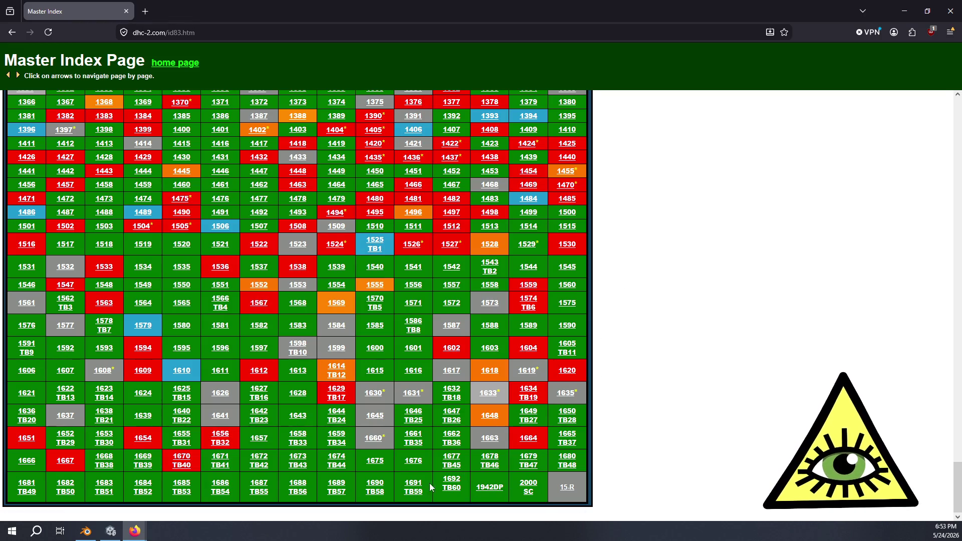
scroll(461, 267, up, 15)
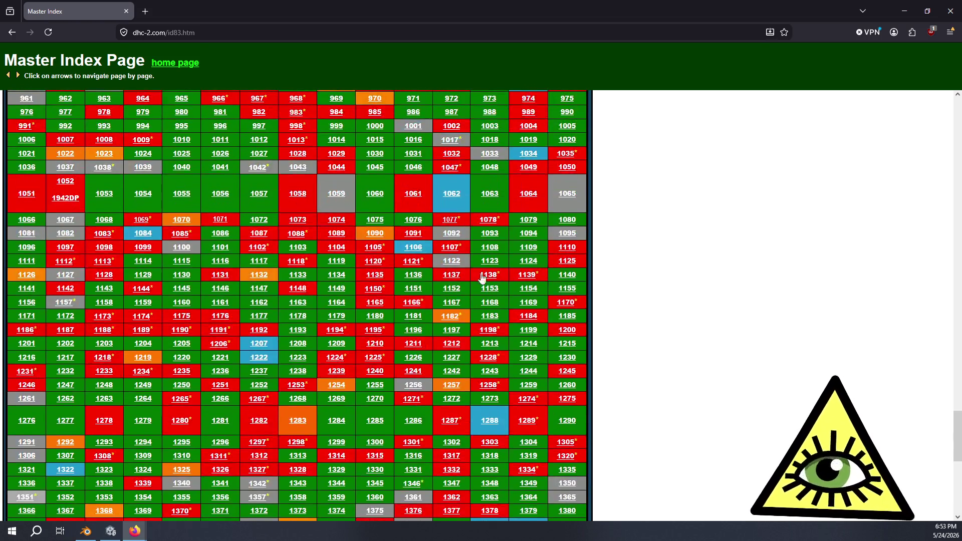
scroll(461, 266, up, 15)
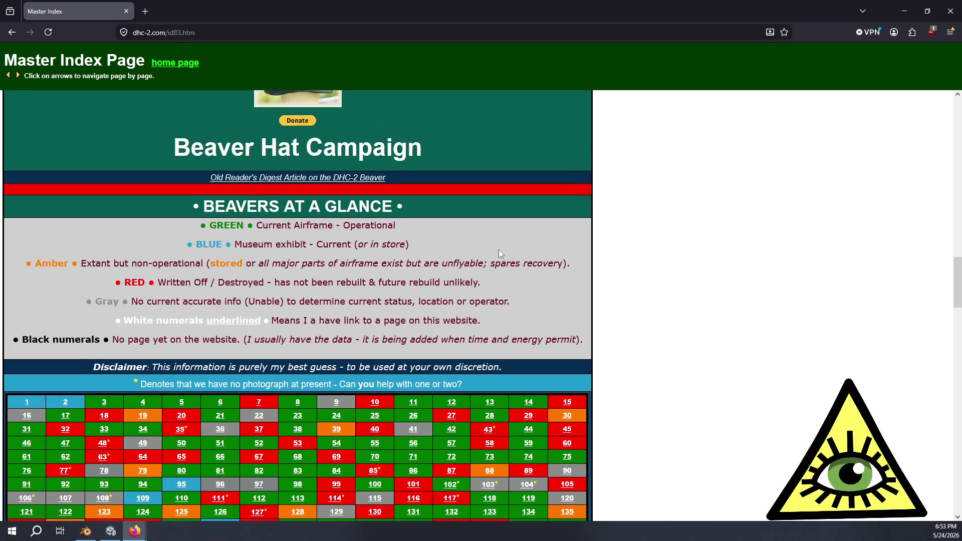
scroll(502, 269, down, 1)
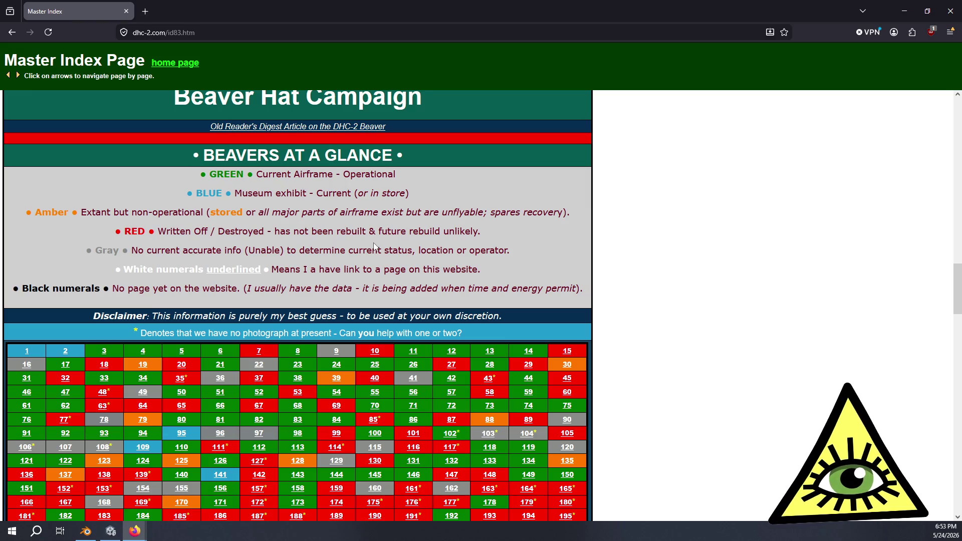
scroll(385, 253, down, 5)
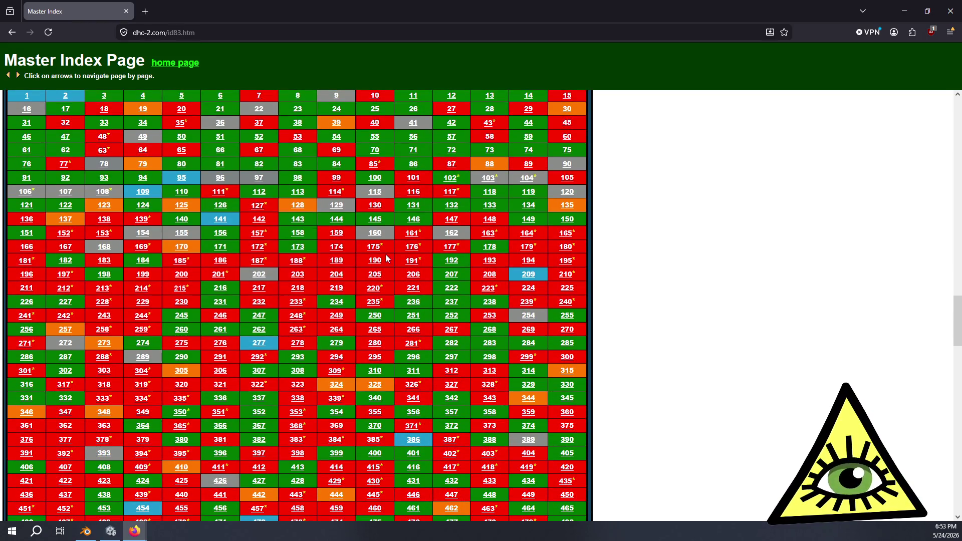
scroll(386, 253, down, 2)
scroll(389, 253, down, 6)
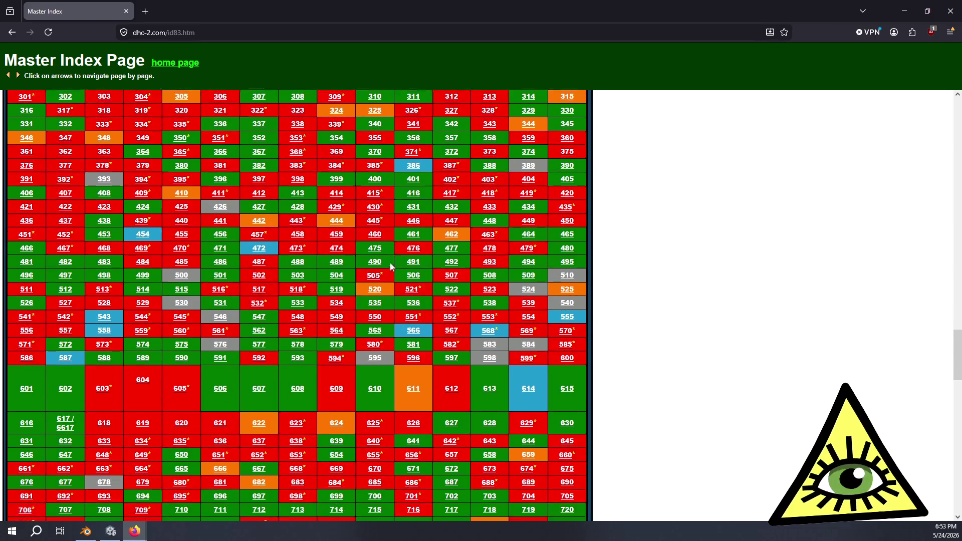
scroll(389, 257, down, 3)
scroll(345, 275, down, 7)
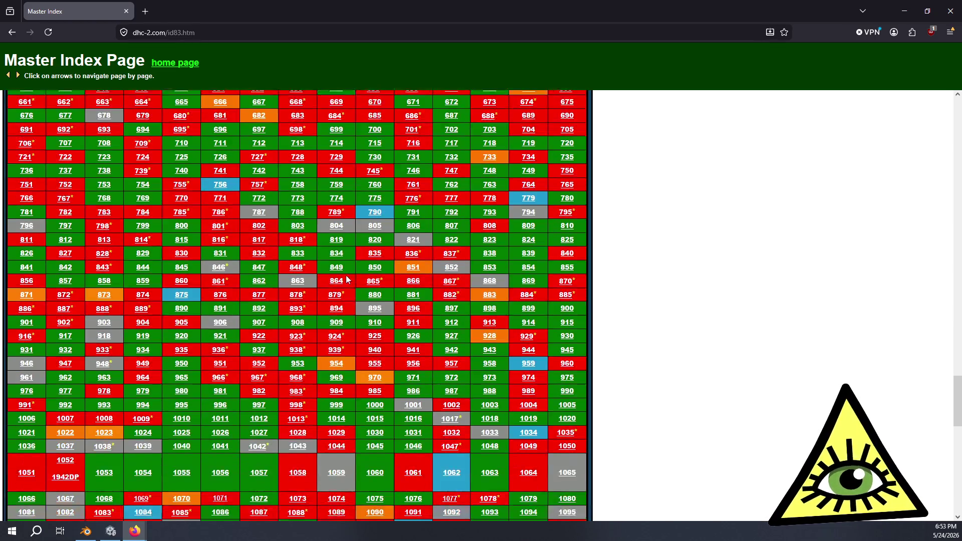
scroll(344, 277, down, 7)
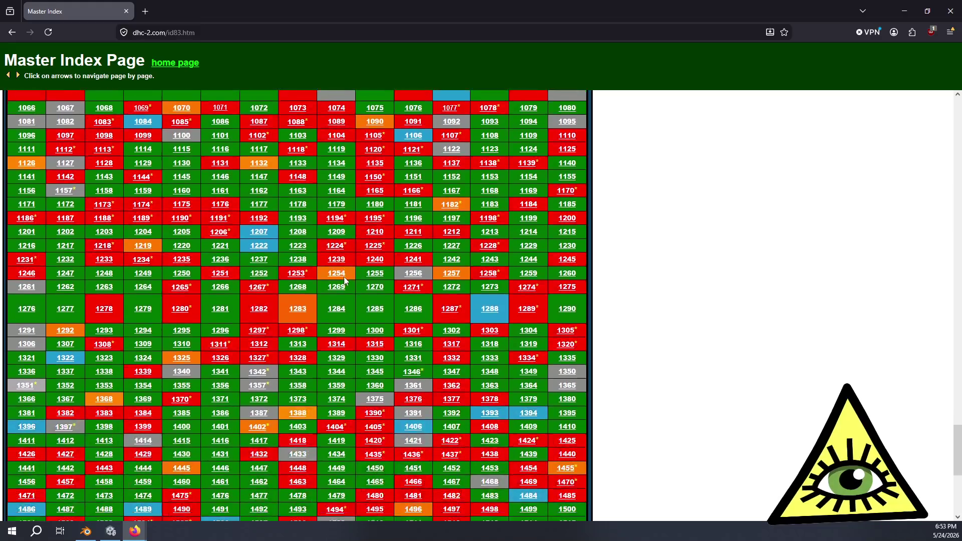
scroll(345, 279, down, 2)
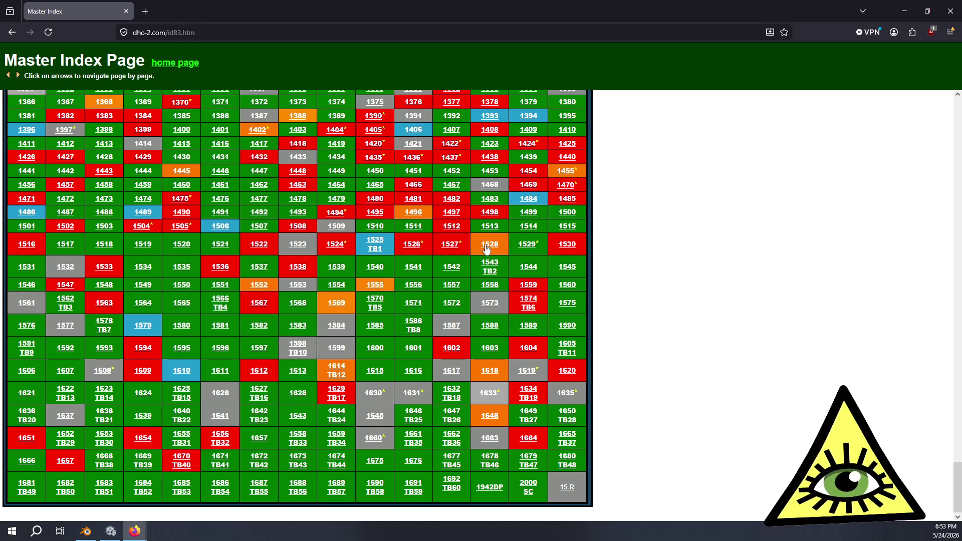
scroll(479, 242, up, 1)
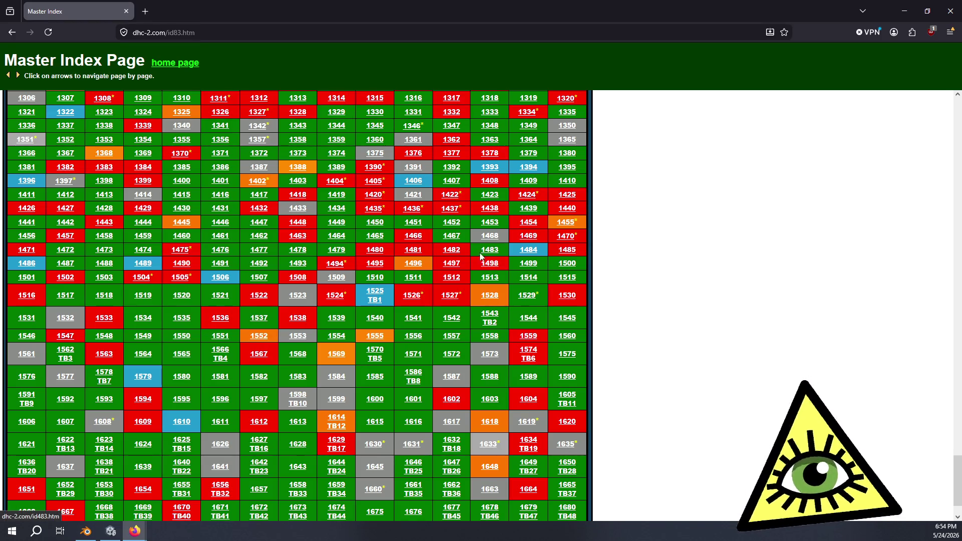
scroll(406, 296, up, 20)
scroll(401, 291, down, 15)
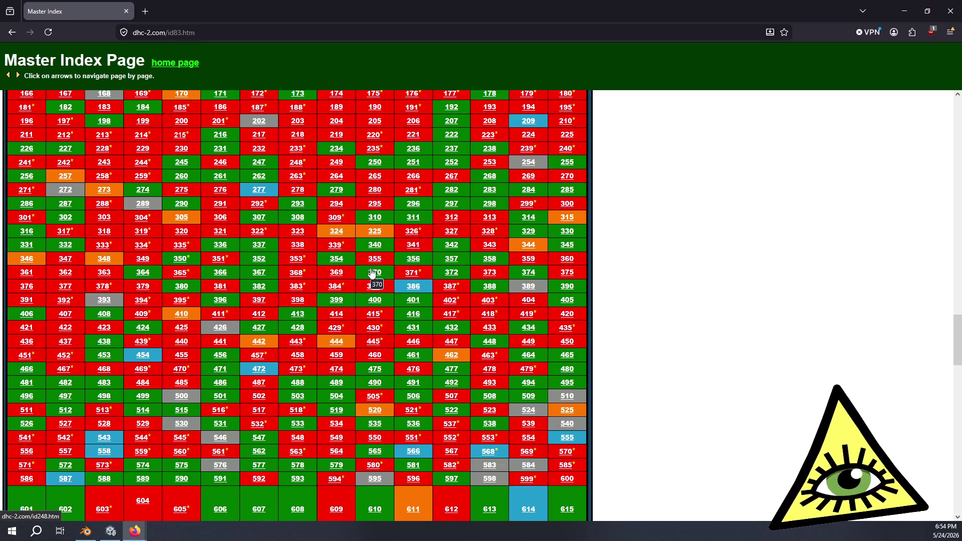
scroll(371, 273, up, 7)
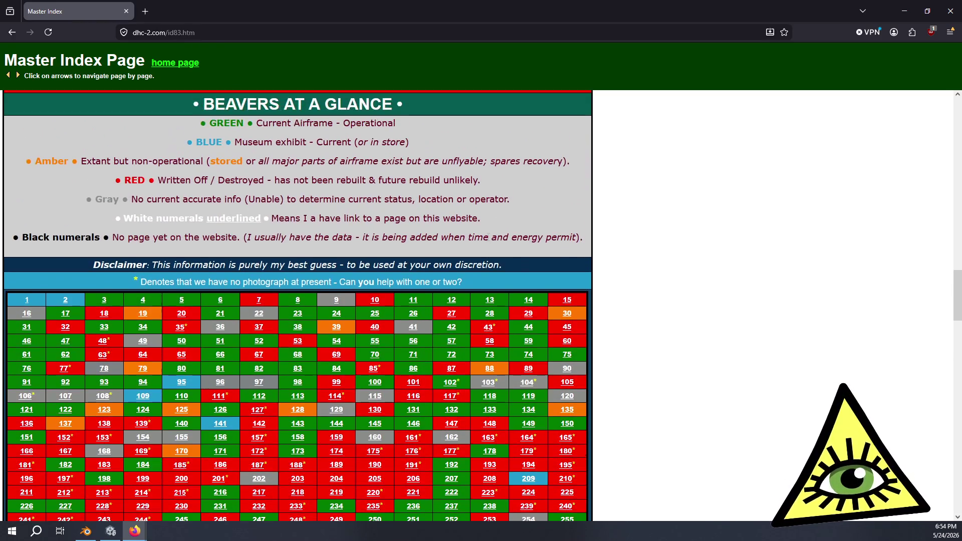
scroll(486, 248, up, 5)
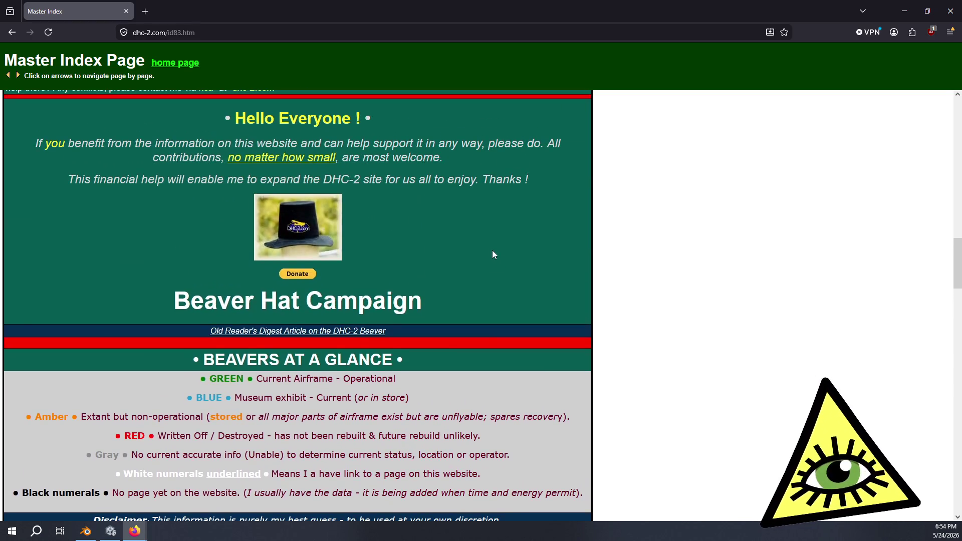
scroll(492, 255, down, 8)
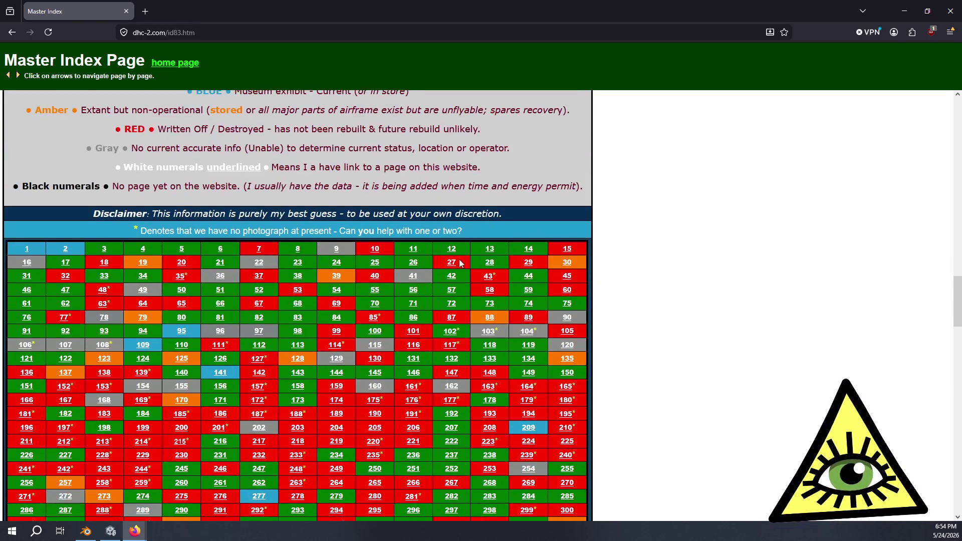
scroll(444, 271, down, 2)
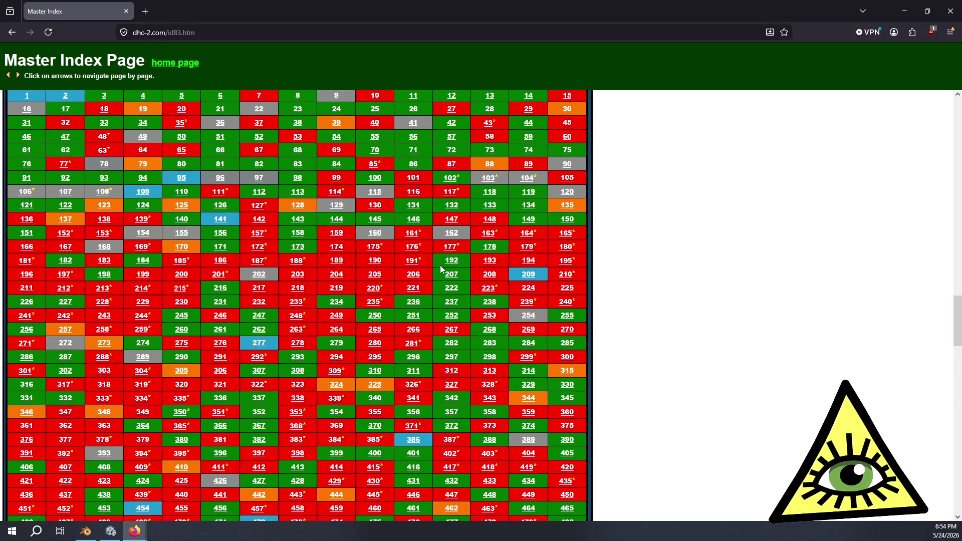
scroll(440, 266, up, 7)
scroll(241, 284, down, 3)
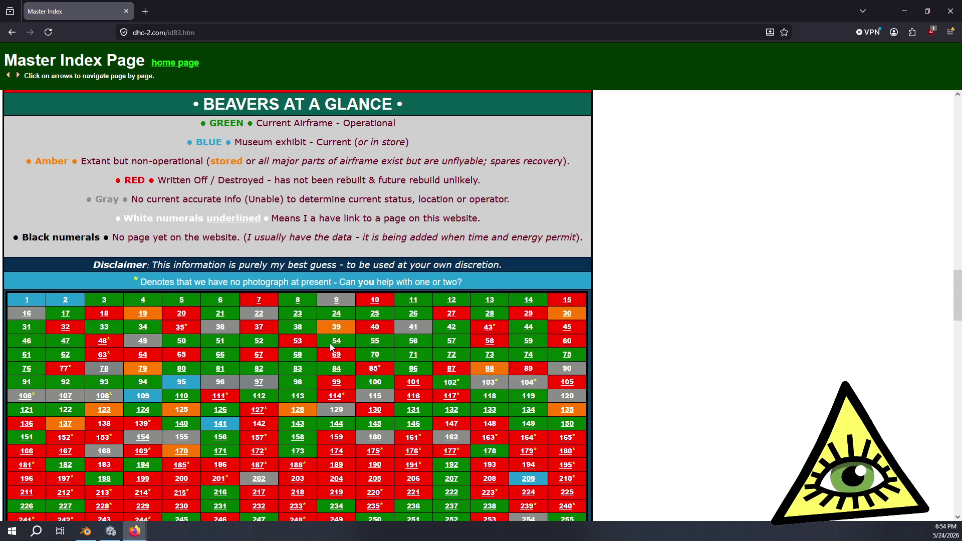
scroll(428, 280, down, 11)
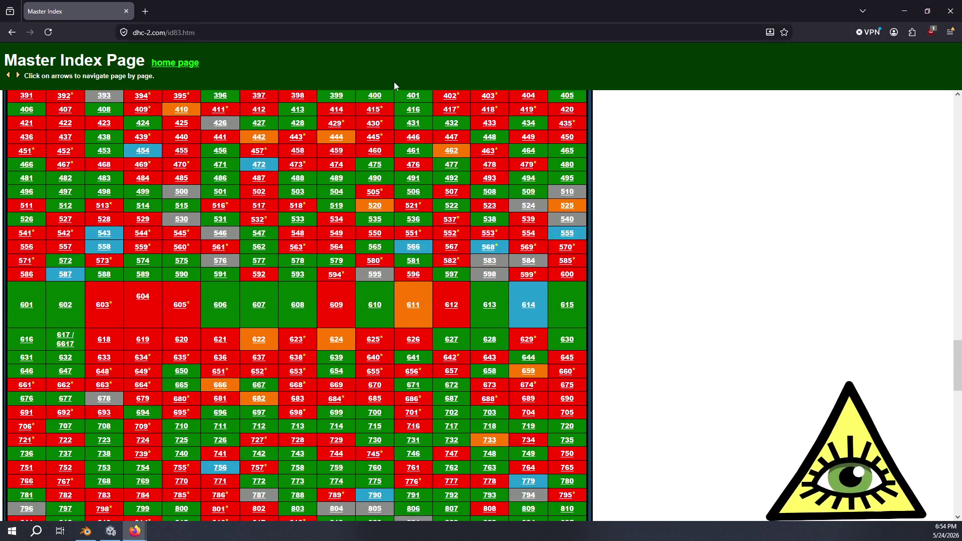
scroll(428, 281, down, 10)
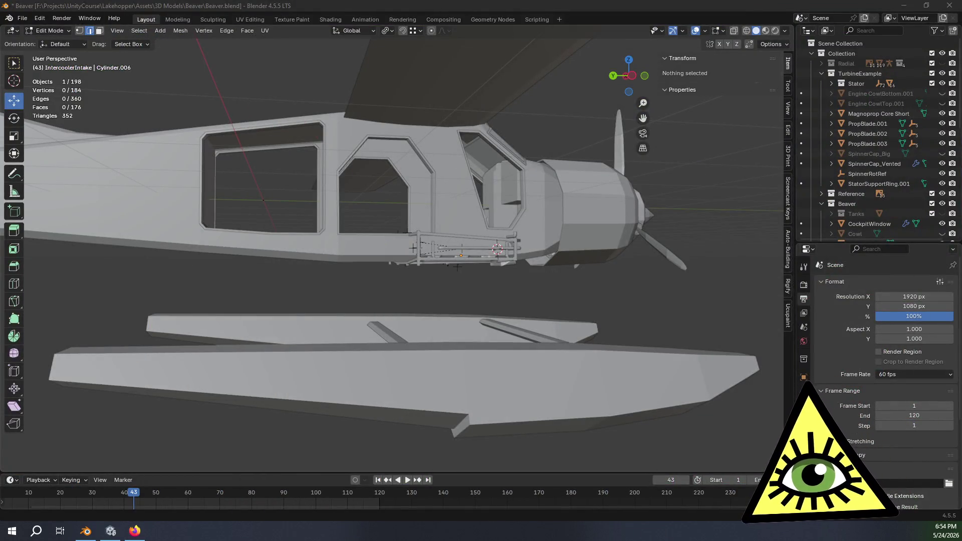
scroll(309, 299, down, 2)
Scroll through the remaining N67673 reference photos.
scroll(309, 299, down, 1)
scroll(378, 257, down, 2)
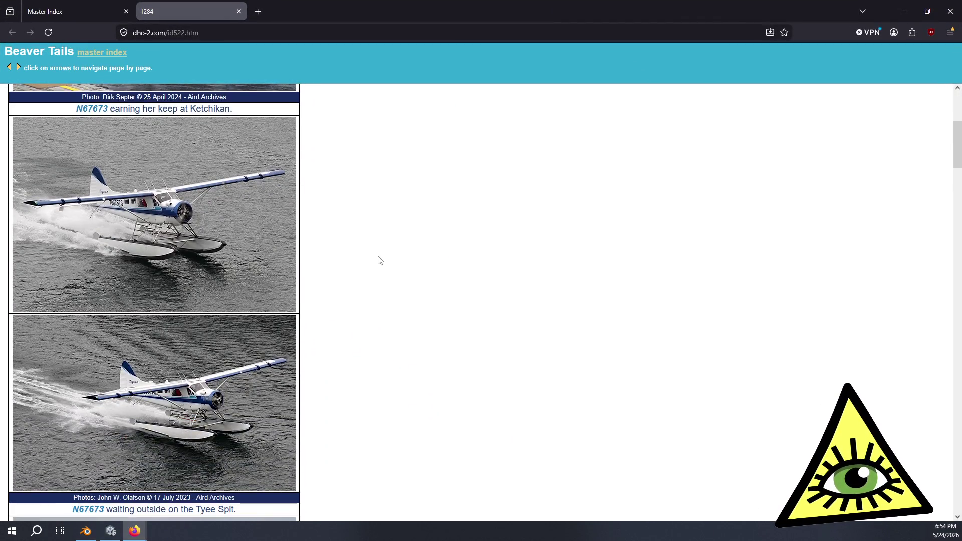
scroll(360, 264, down, 3)
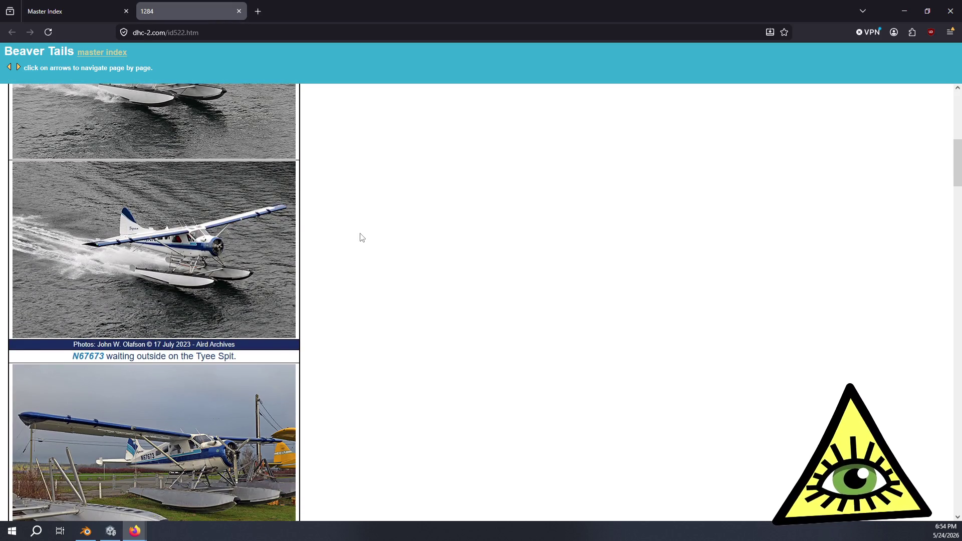
scroll(361, 235, down, 1)
scroll(360, 236, up, 8)
scroll(351, 240, down, 6)
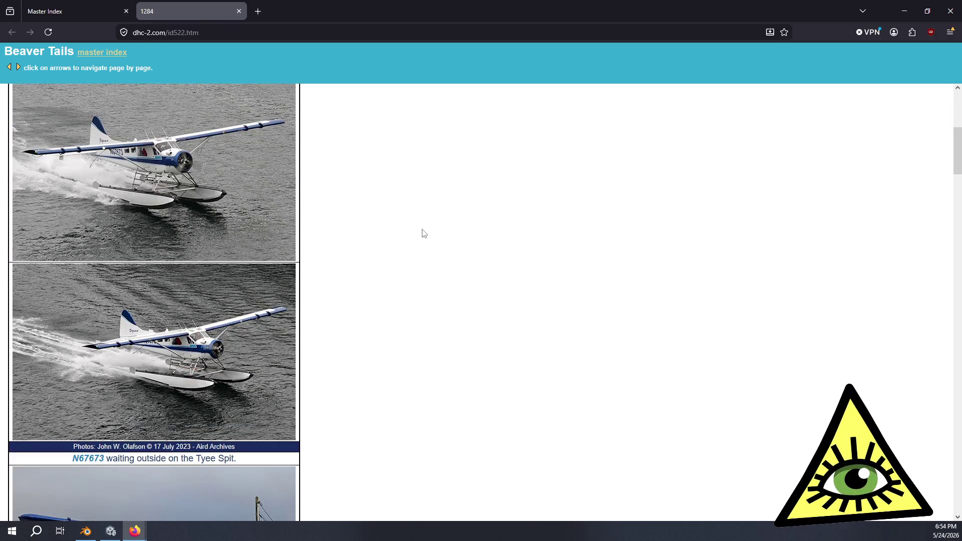
scroll(423, 235, down, 4)
scroll(430, 238, down, 4)
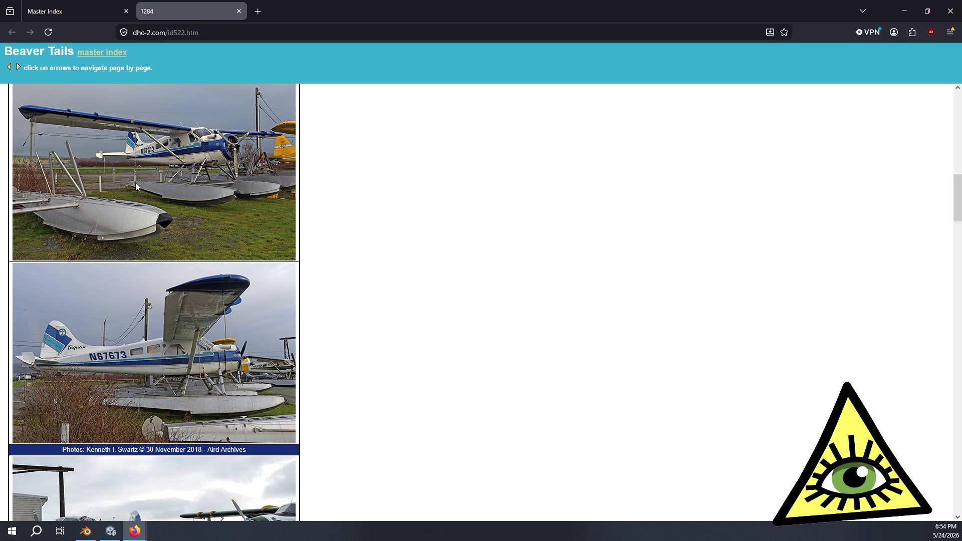
scroll(360, 271, down, 4)
scroll(373, 281, down, 1)
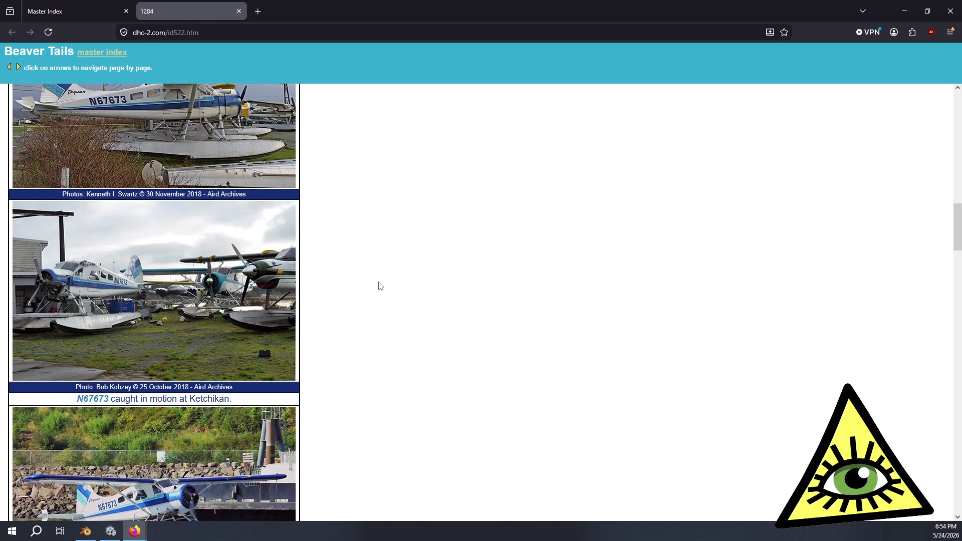
scroll(380, 301, down, 1)
scroll(380, 301, down, 4)
scroll(378, 294, up, 3)
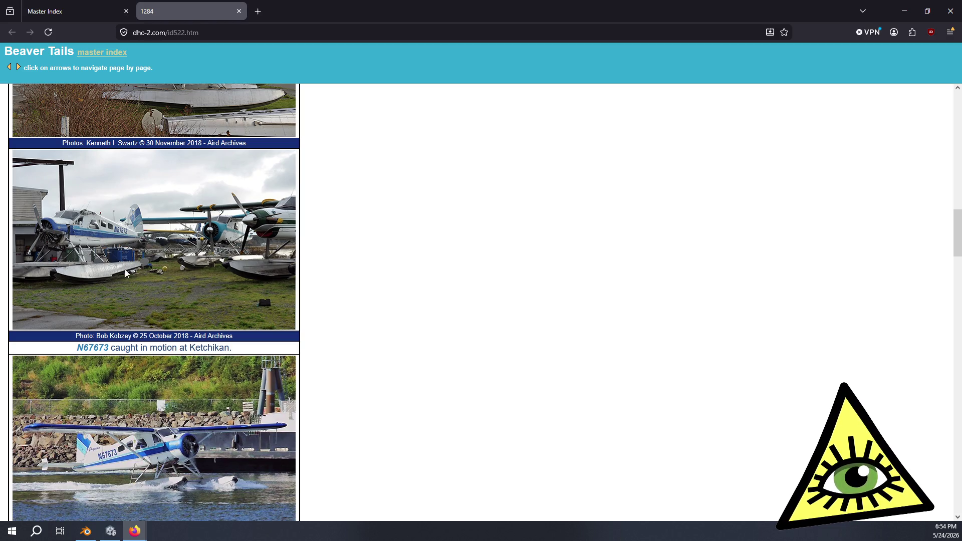
scroll(131, 287, down, 5)
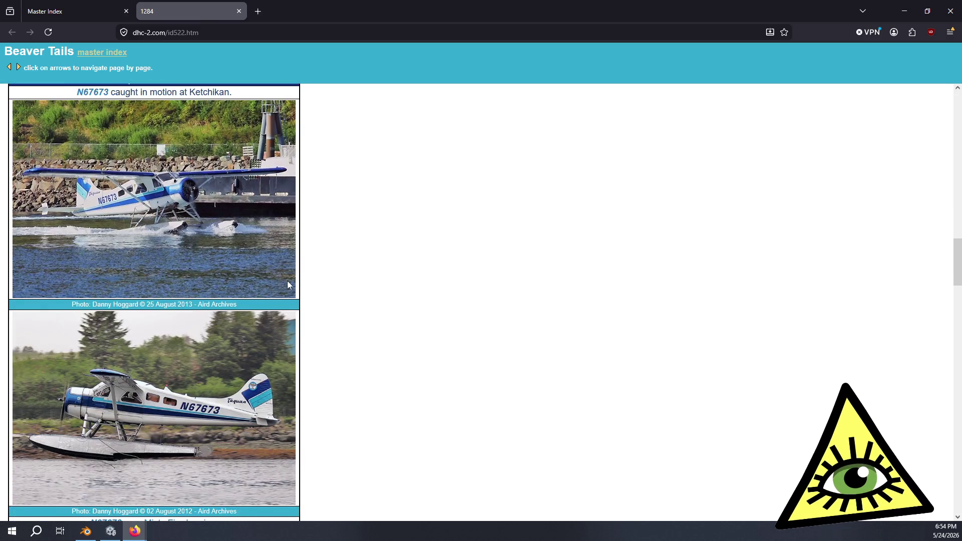
scroll(286, 280, down, 5)
scroll(291, 294, down, 5)
scroll(291, 294, down, 5)
scroll(305, 292, down, 6)
scroll(305, 292, down, 10)
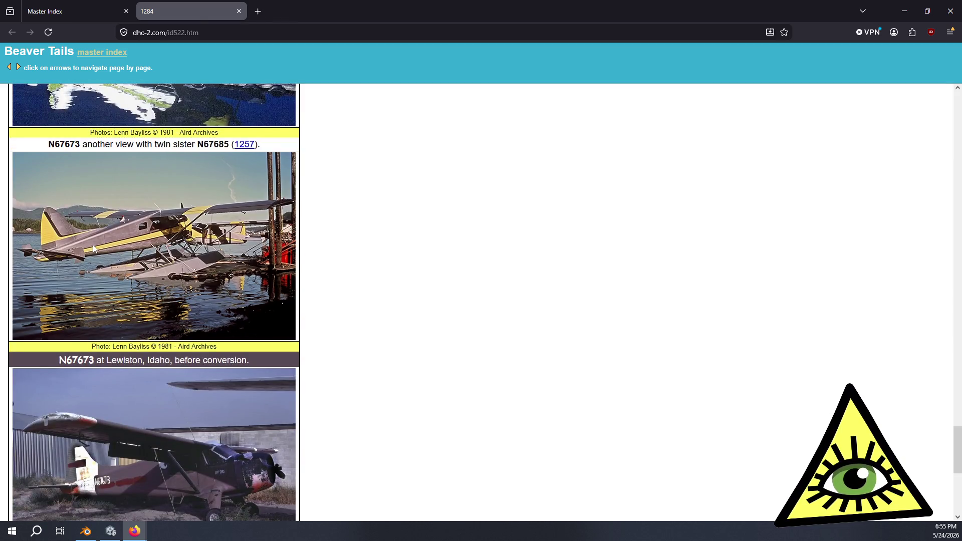
scroll(92, 245, down, 4)
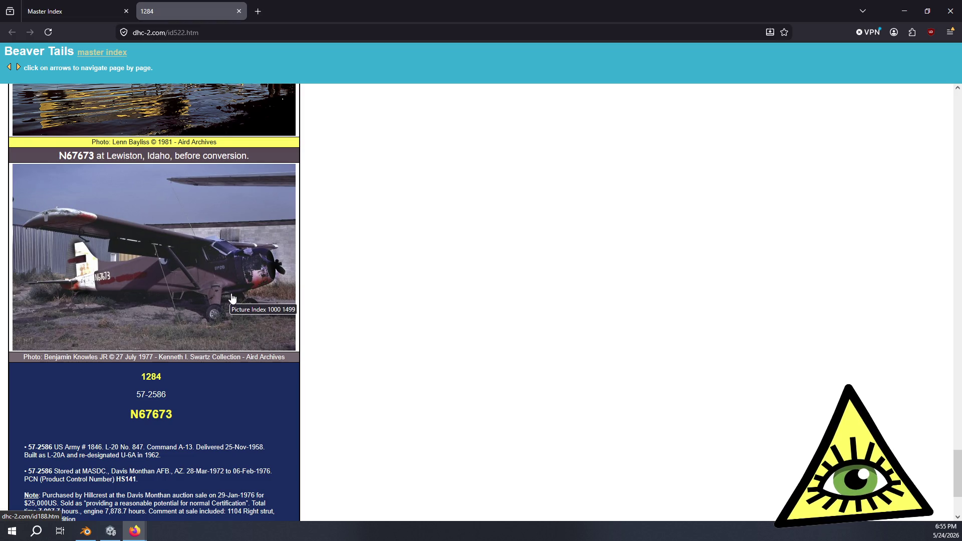
scroll(230, 298, up, 2)
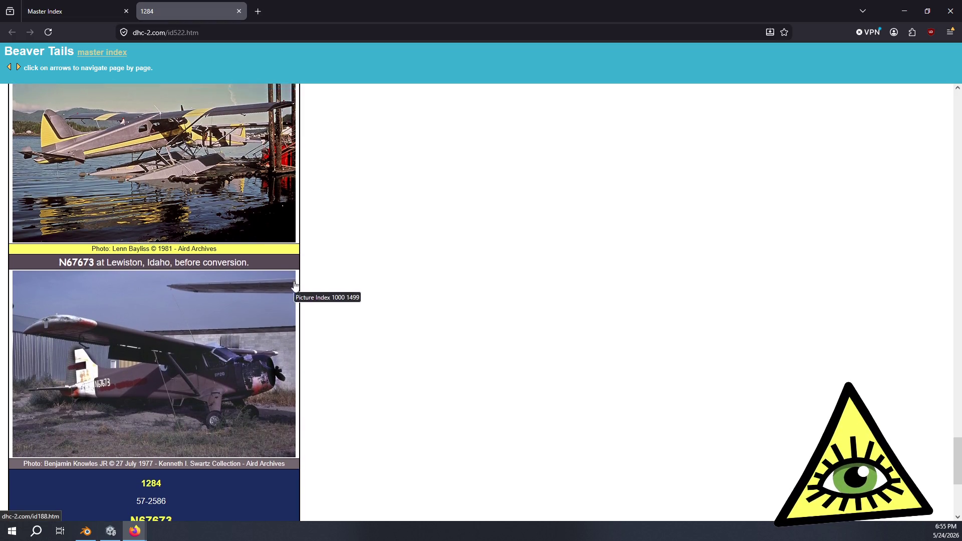
scroll(294, 286, up, 8)
scroll(291, 284, down, 10)
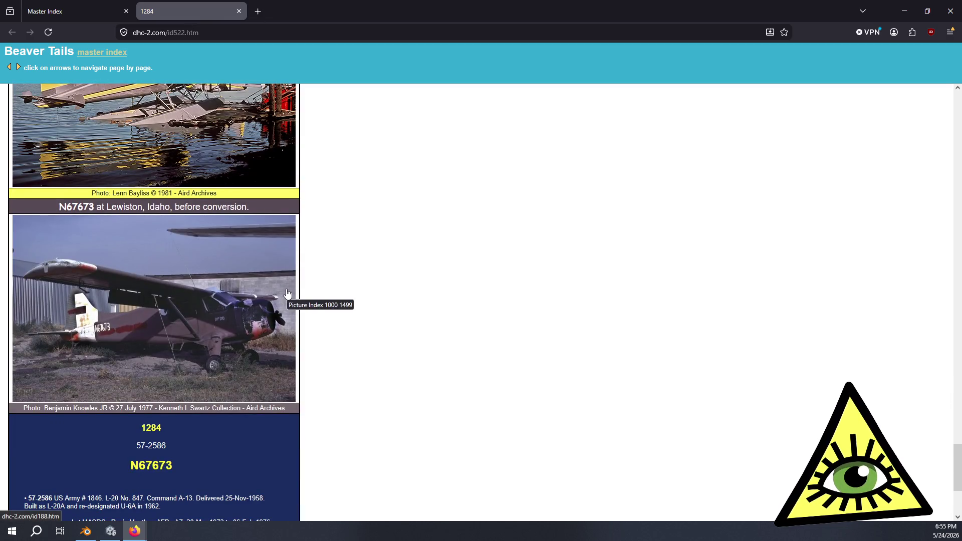
scroll(282, 297, down, 3)
scroll(280, 297, down, 1)
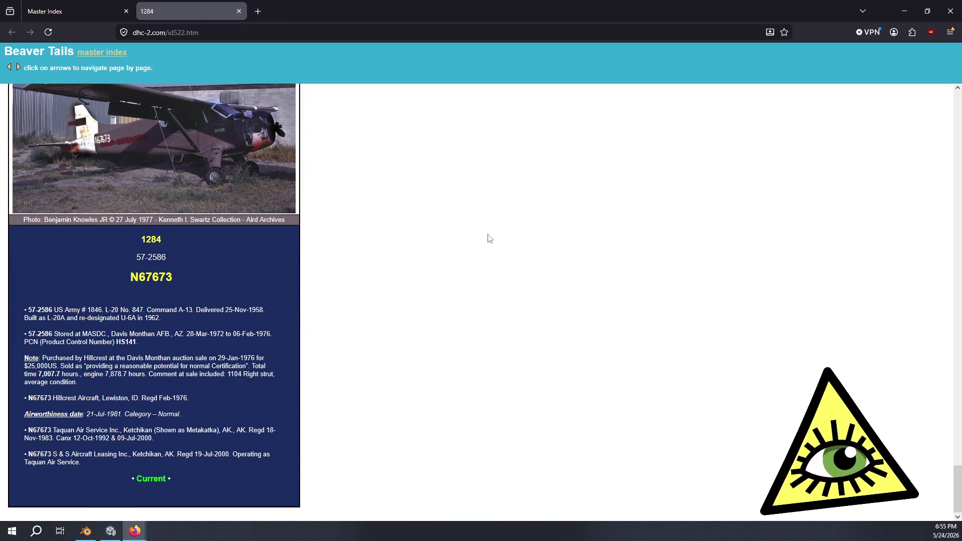
scroll(476, 169, up, 10)
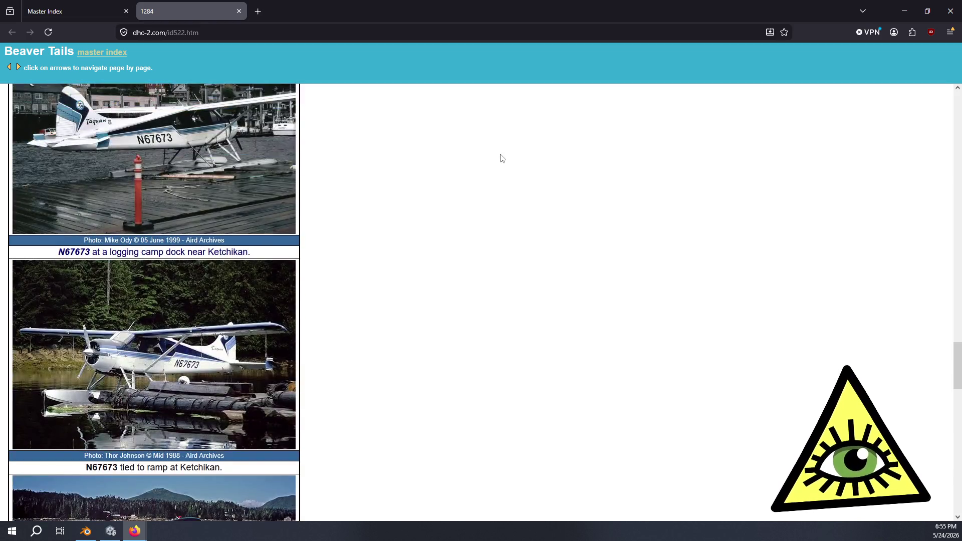
scroll(501, 158, up, 10)
scroll(472, 146, up, 15)
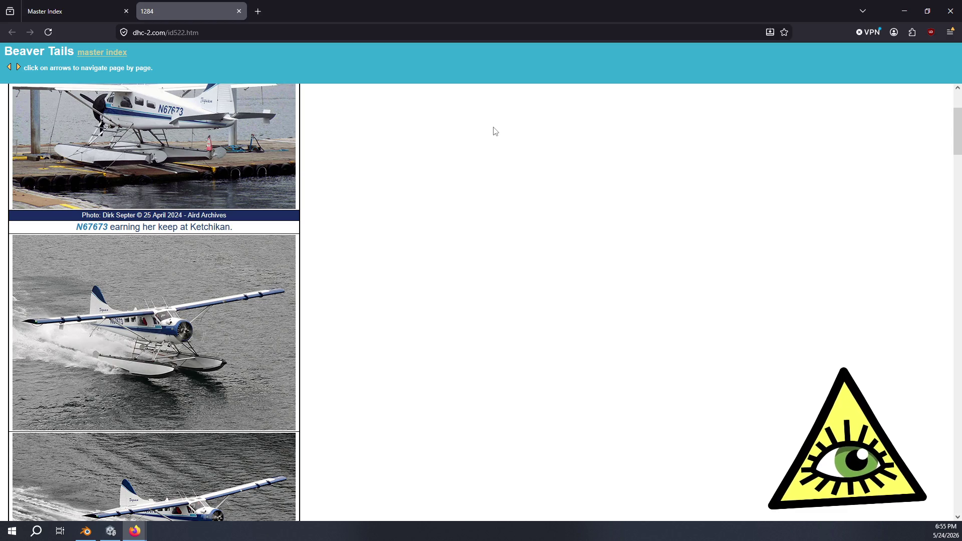
Close the N67673 page with Ctrl+W and return to the Blender window.
key(ctrl+w)
scroll(620, 423, up, 15)
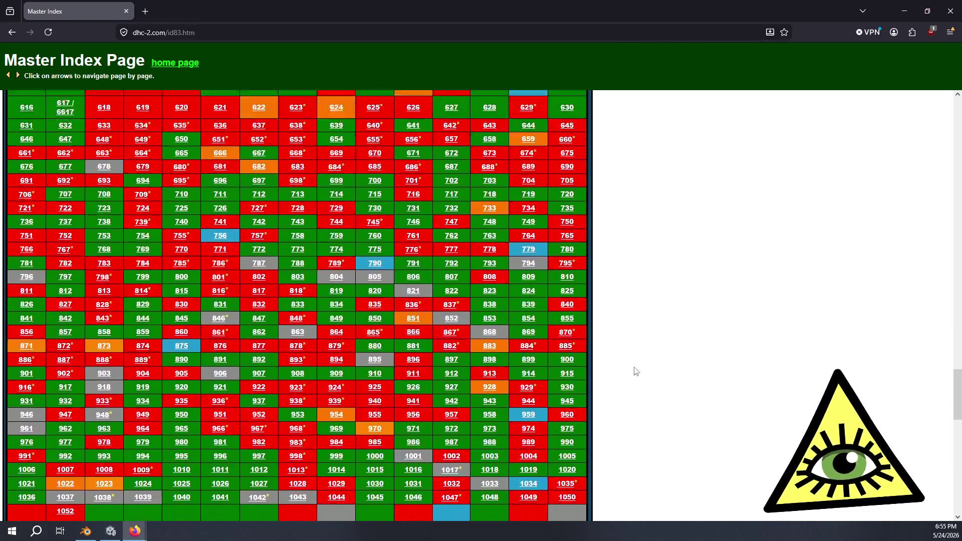
scroll(606, 300, up, 10)
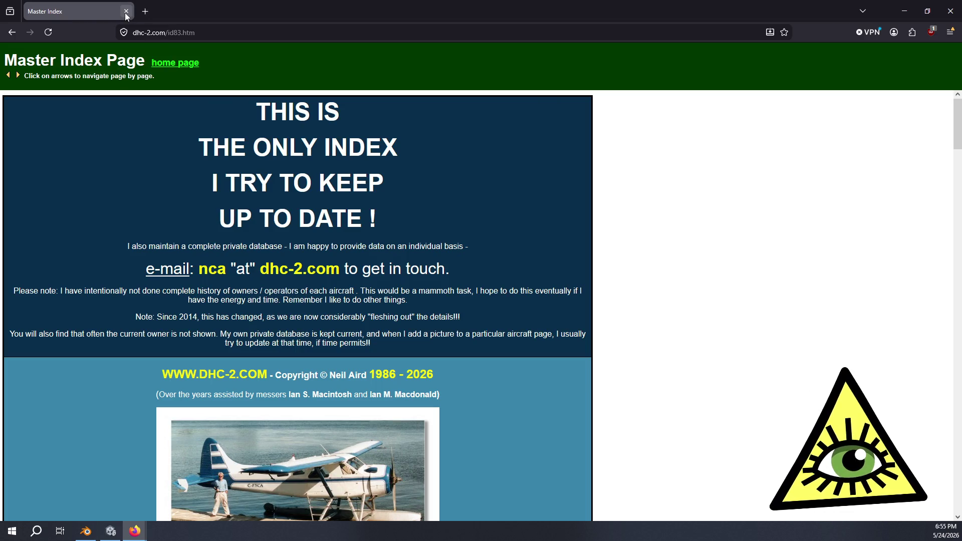
scroll(550, 291, down, 4)
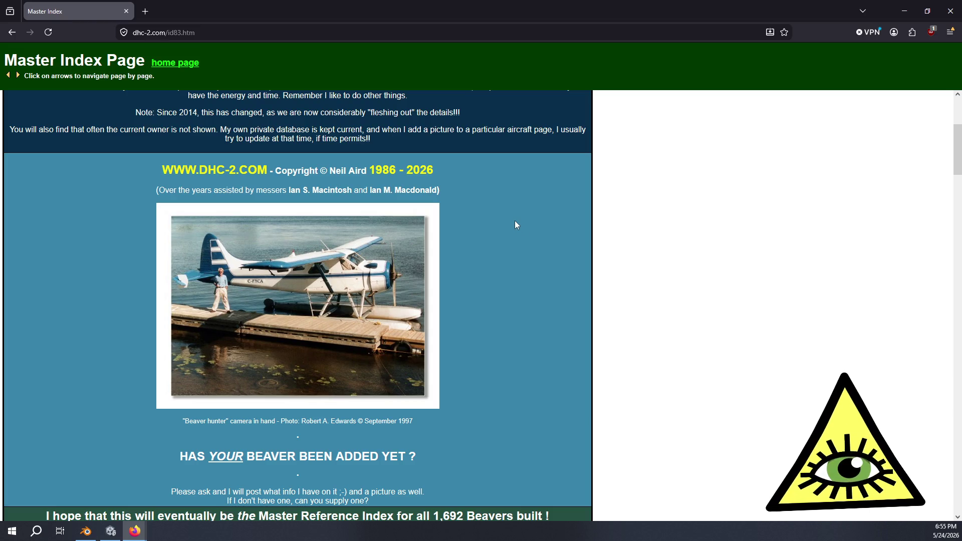
scroll(517, 210, down, 4)
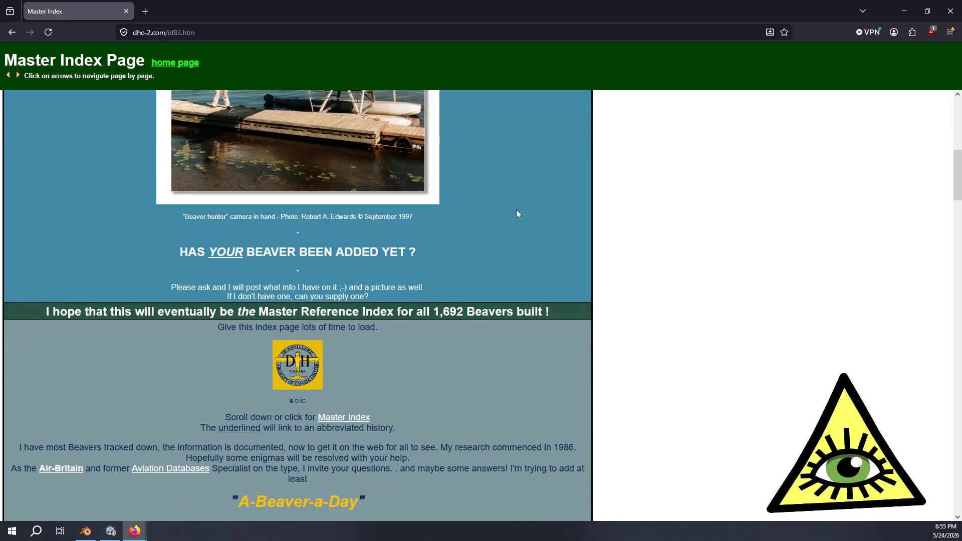
click(124, 14)
Orbit over the Beaver from above and zoom in toward the cabin.
mouse_move(590, 222)
middle_down()
mouse_move(601, 241)
mouse_move(618, 222)
middle_up()
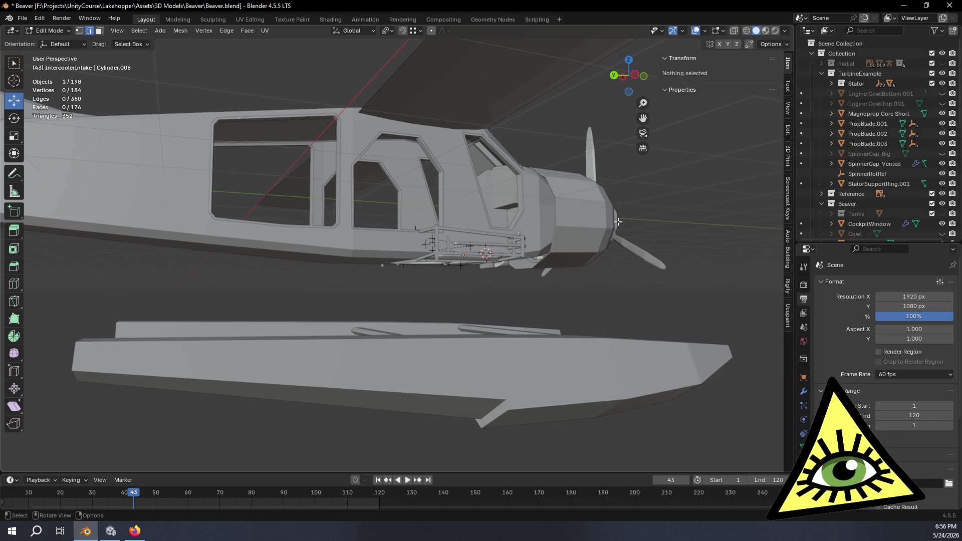
mouse_move(565, 245)
middle_down()
mouse_move(561, 293)
mouse_move(597, 286)
mouse_move(598, 271)
mouse_move(592, 309)
mouse_move(498, 276)
mouse_move(559, 276)
mouse_move(558, 262)
middle_up()
scroll(627, 267, up, 5)
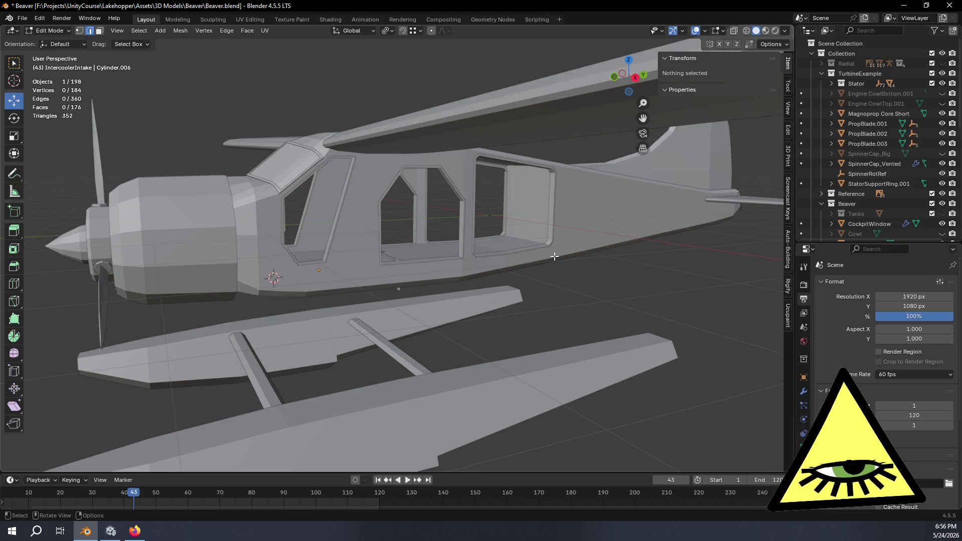
Snap to Right Orthographic and pan to frame the Beaver's side profile.
click(635, 77)
mouse_move(326, 252)
shift+middle_down()
mouse_move(432, 245)
mouse_move(453, 212)
shift+middle_up()
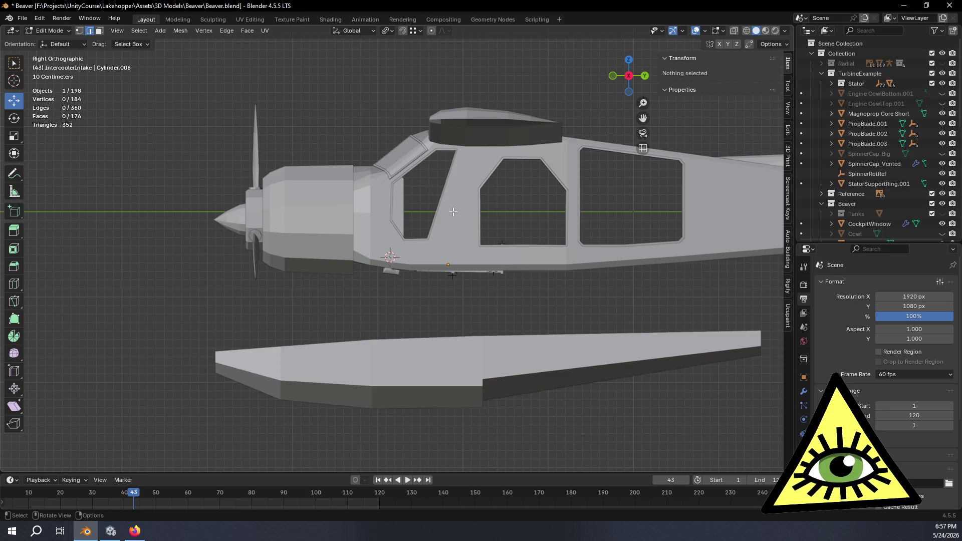
mouse_move(410, 180)
middle_down()
mouse_move(445, 210)
mouse_move(382, 188)
mouse_move(518, 210)
middle_up()
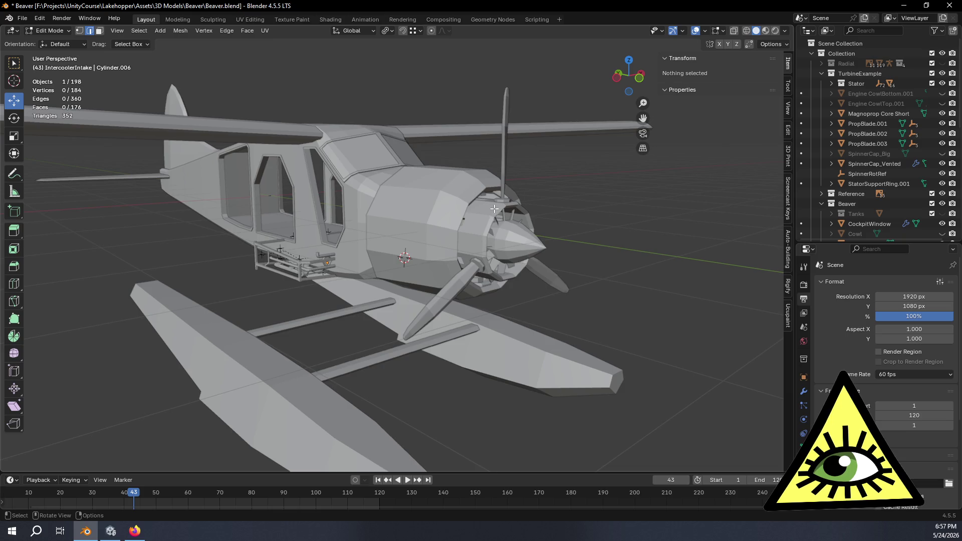
Orbit through front and three-quarter views to the cabin side.
scroll(494, 208, down, 2)
mouse_move(478, 218)
middle_down()
mouse_move(431, 229)
mouse_move(435, 259)
middle_up()
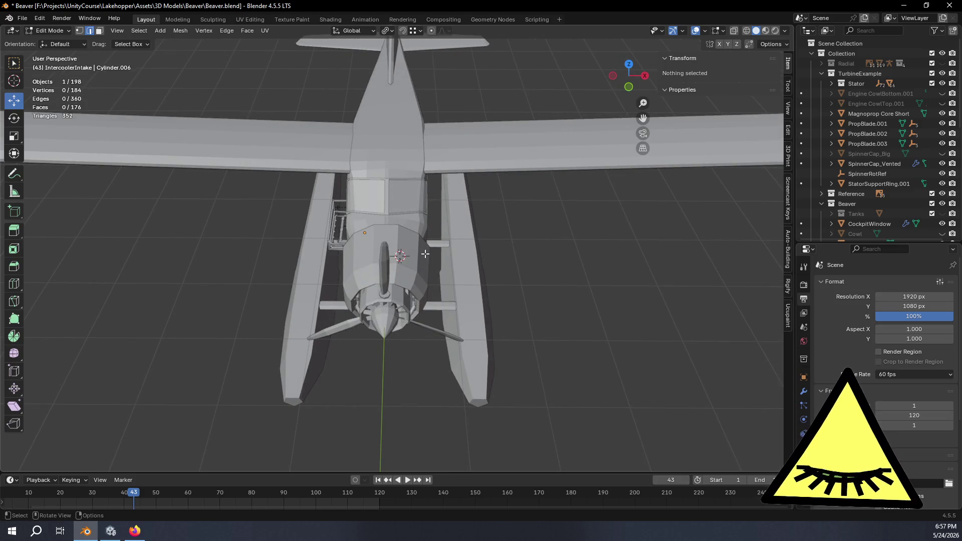
middle_drag(458, 228, 397, 189)
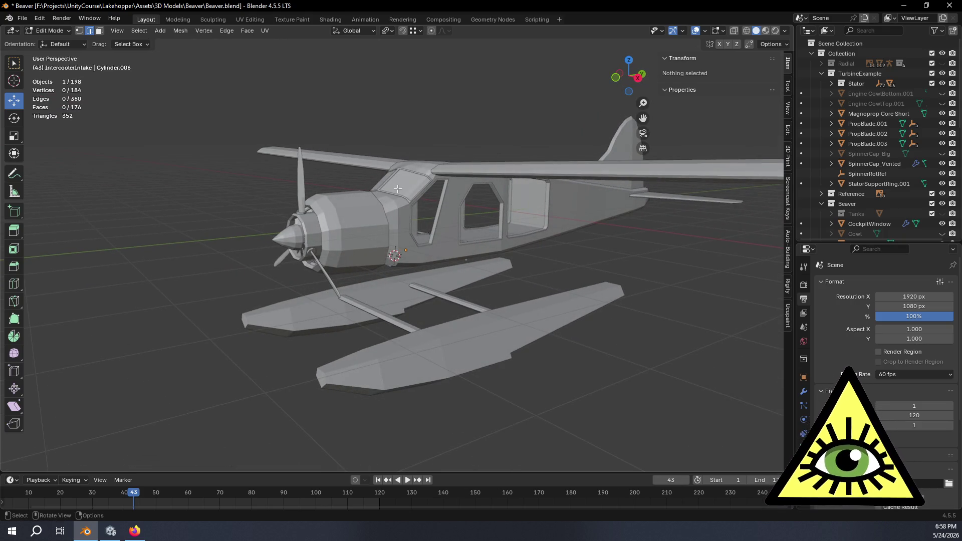
middle_drag(397, 189, 448, 190)
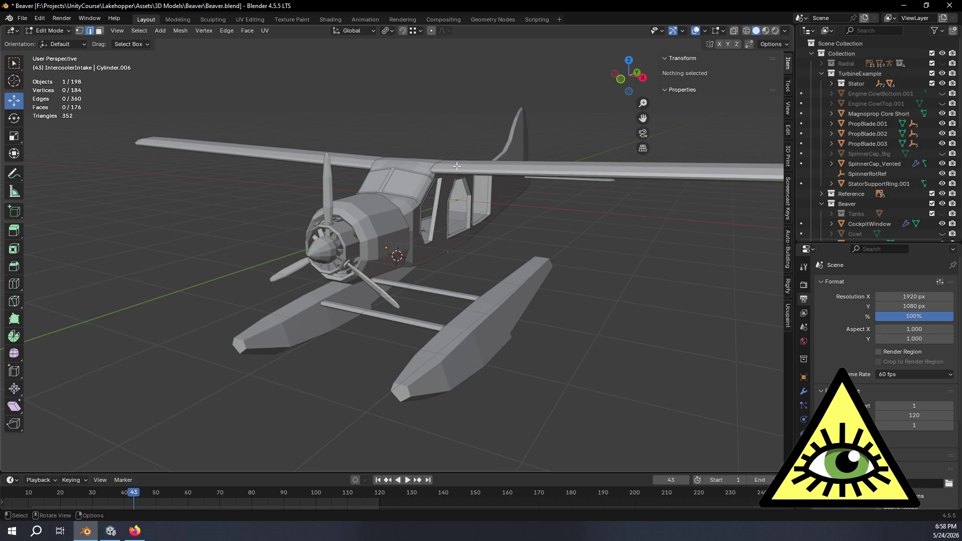
mouse_move(474, 206)
middle_down()
mouse_move(429, 212)
mouse_move(452, 224)
mouse_move(415, 209)
mouse_move(483, 210)
mouse_move(471, 206)
middle_up()
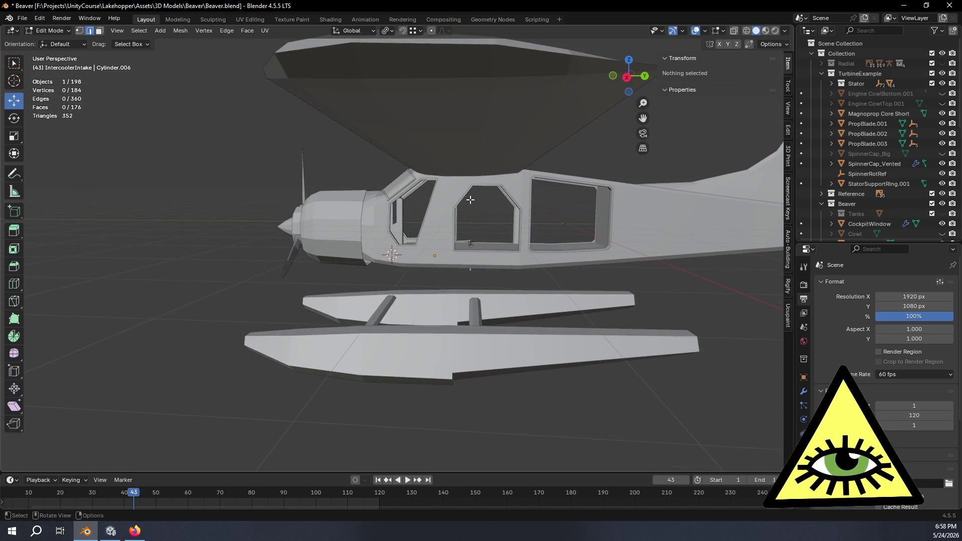
Snap to the side view, then orbit and zoom out to the whole plane.
click(625, 78)
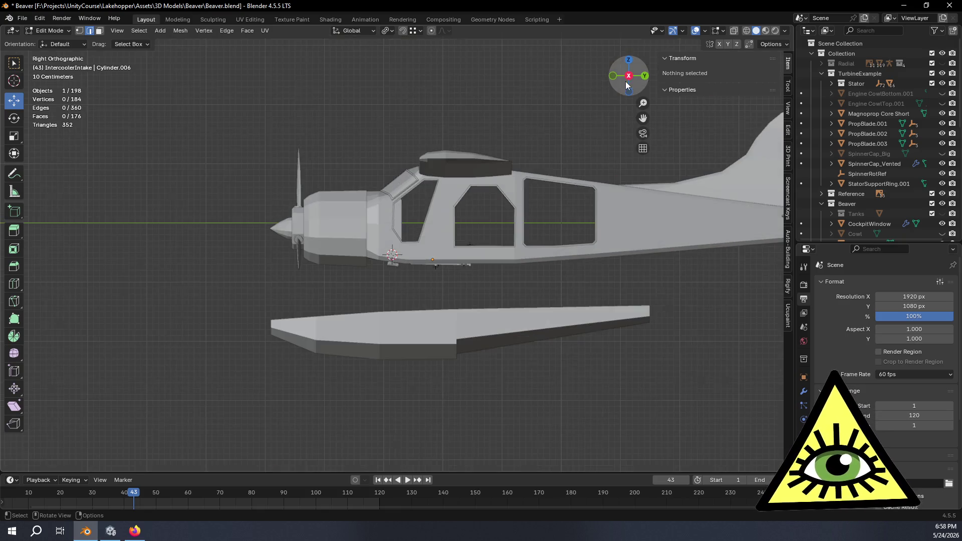
mouse_move(542, 215)
middle_down()
mouse_move(430, 219)
mouse_move(458, 256)
middle_up()
scroll(459, 257, down, 6)
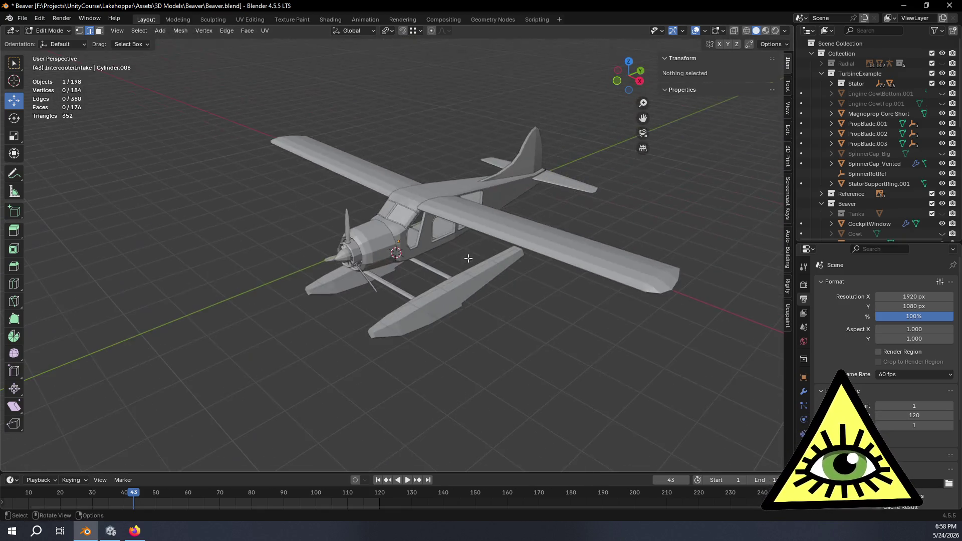
scroll(459, 240, up, 1)
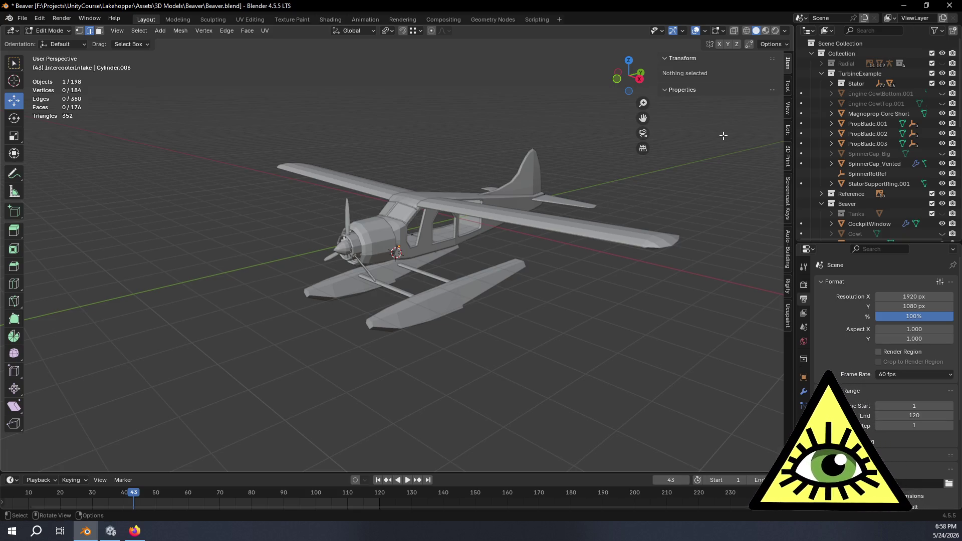
Collapse TurbineExample, show the Tanks collection and turn on X-ray with Alt+Z.
click(822, 73)
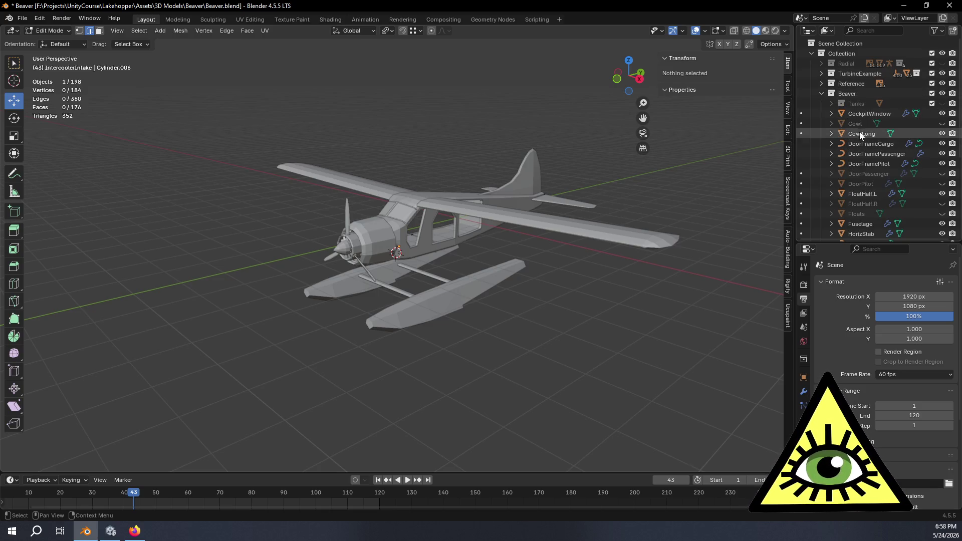
click(941, 104)
mouse_move(559, 353)
middle_down()
mouse_move(543, 345)
mouse_move(567, 292)
middle_up()
key(alt+z)
Unhide the FloatTank object and view the floats from a low front-side angle.
click(833, 104)
click(941, 114)
middle_drag(596, 285, 629, 346)
scroll(464, 260, up, 6)
scroll(464, 261, down, 5)
mouse_move(464, 260)
middle_down()
mouse_move(491, 217)
mouse_move(556, 215)
mouse_move(548, 208)
mouse_move(467, 232)
mouse_move(460, 265)
mouse_move(549, 286)
mouse_move(541, 284)
mouse_move(549, 326)
mouse_move(507, 332)
mouse_move(509, 230)
middle_up()
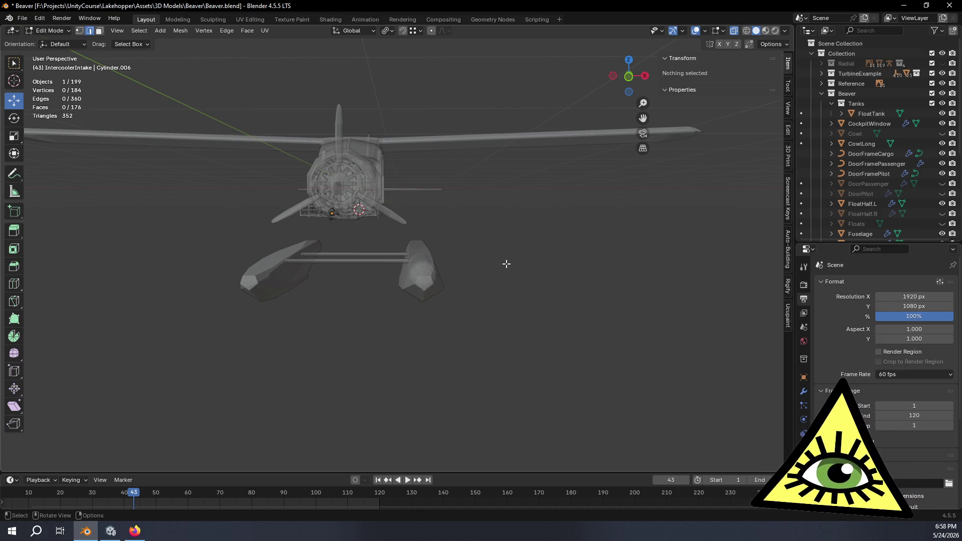
Orbit to a high three-quarter view showing the tank inside the float.
mouse_move(504, 264)
middle_down()
mouse_move(408, 281)
mouse_move(489, 328)
mouse_move(470, 326)
mouse_move(451, 257)
mouse_move(526, 246)
mouse_move(533, 275)
mouse_move(511, 294)
mouse_move(513, 316)
mouse_move(401, 336)
mouse_move(310, 270)
mouse_move(472, 296)
mouse_move(369, 296)
mouse_move(359, 282)
mouse_move(391, 302)
mouse_move(372, 296)
mouse_move(378, 285)
mouse_move(431, 279)
mouse_move(476, 296)
mouse_move(464, 287)
mouse_move(363, 297)
middle_up()
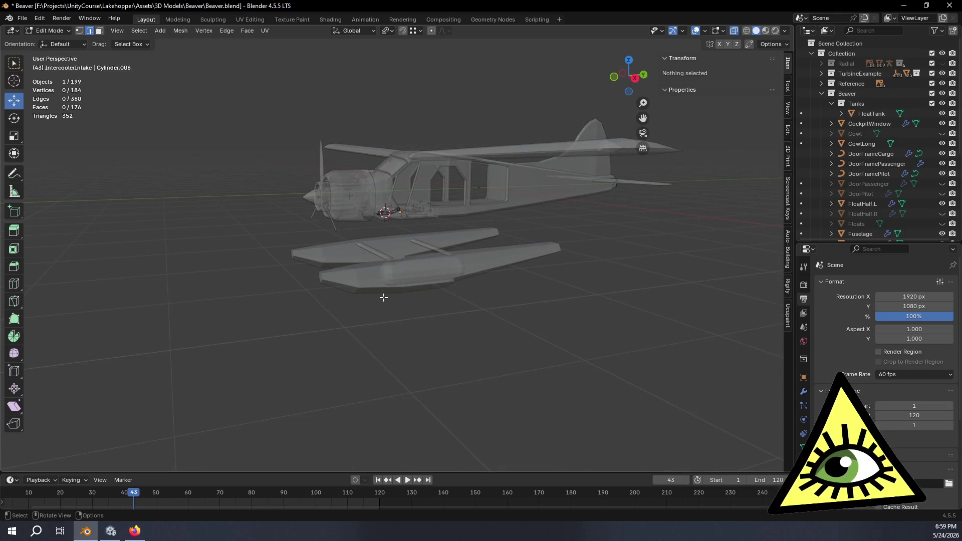
middle_drag(481, 283, 515, 288)
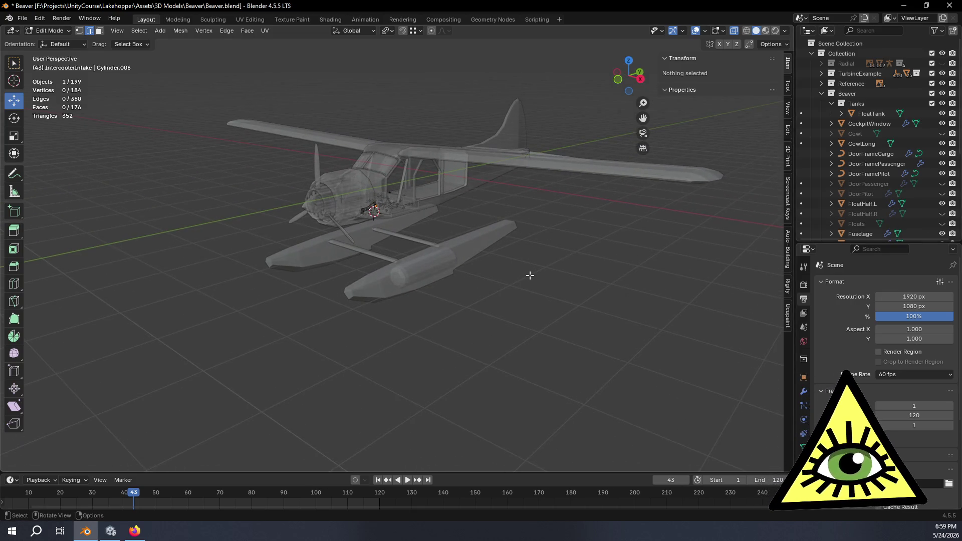